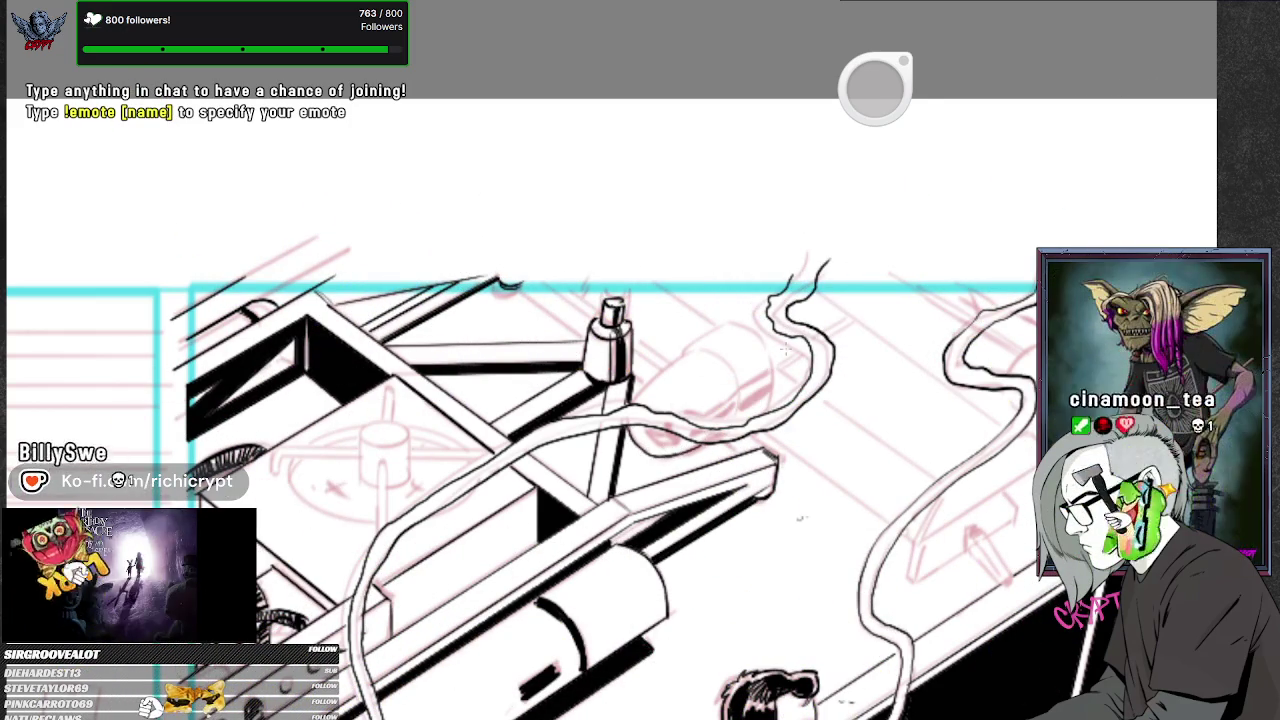
- Ink two short curved strokes on the cone-shaped nozzle and tilt the perspective ruler diagonally
drag(694, 352, 728, 366)
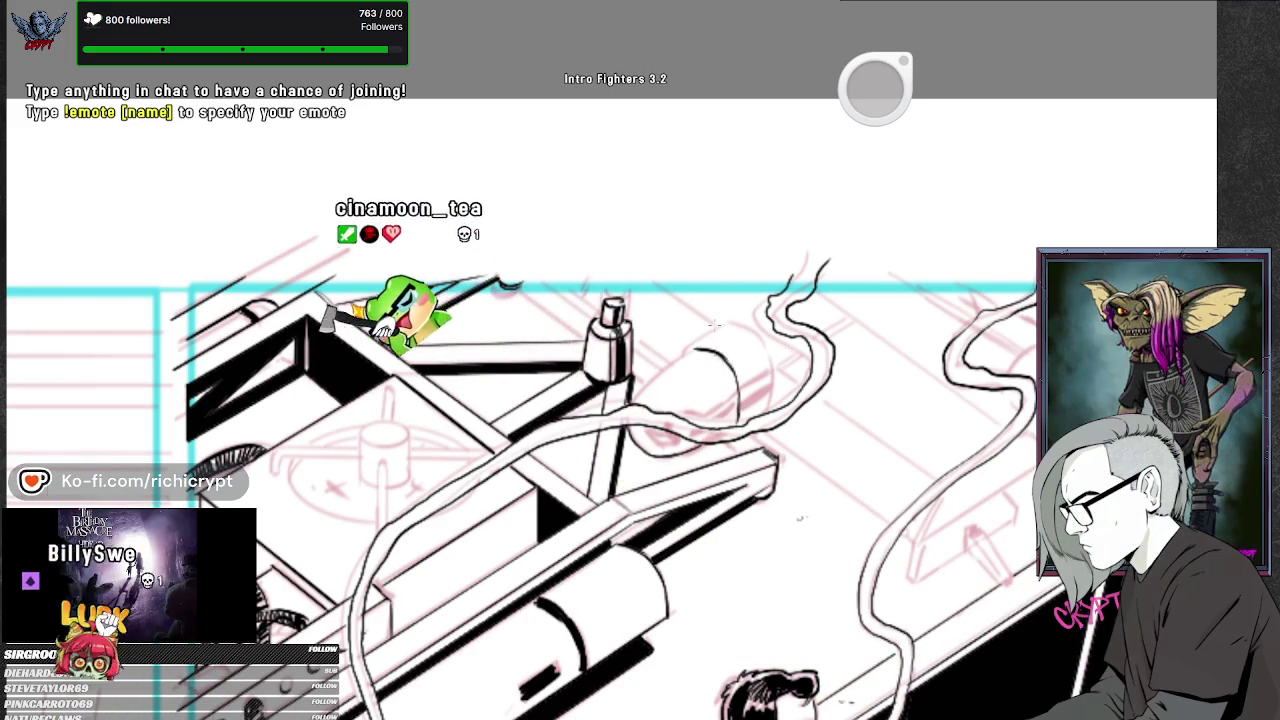
drag(686, 350, 725, 324)
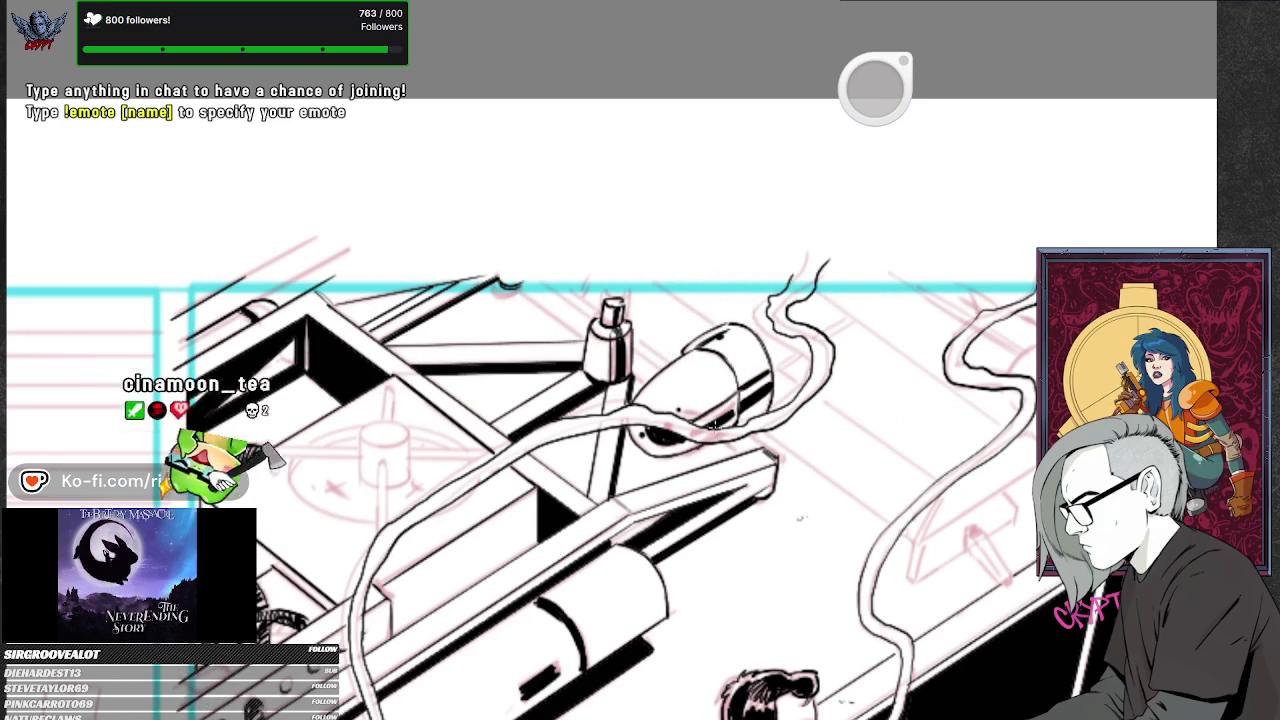
drag(805, 508, 777, 520)
drag(583, 374, 731, 498)
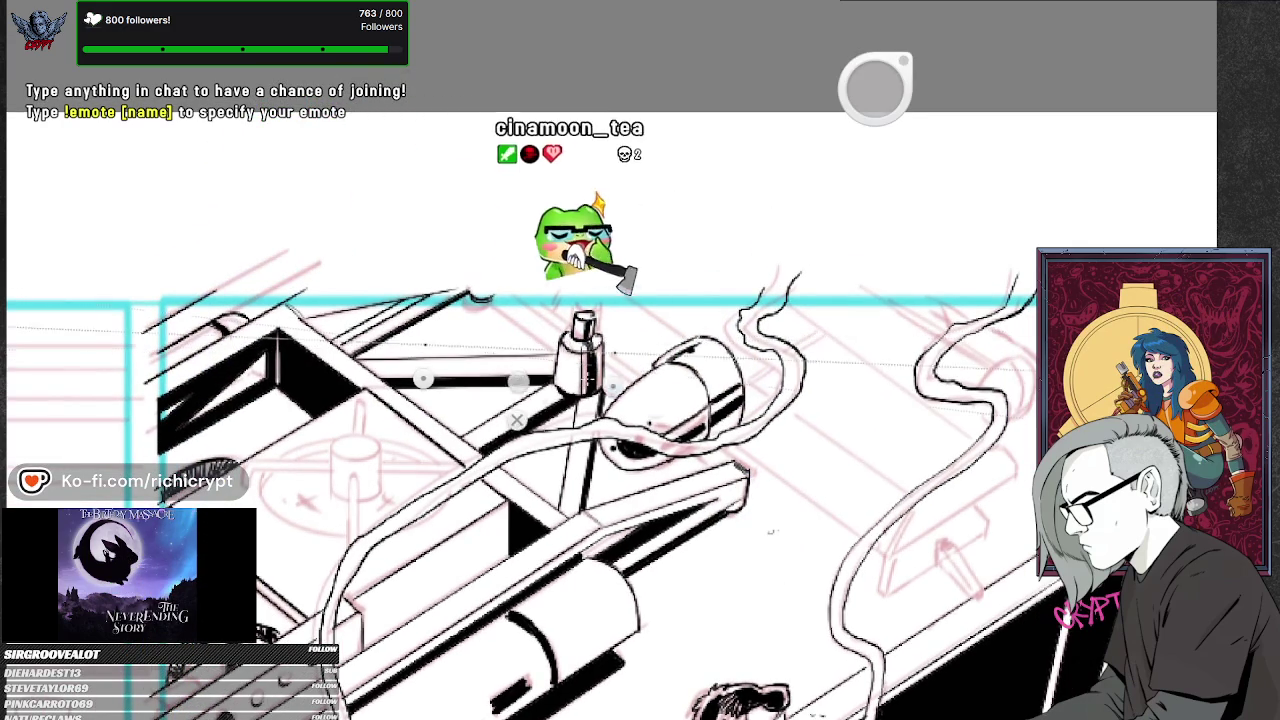
- Angle the perspective ruler more steeply, then zoom out to show the panel and both figures
drag(413, 377, 509, 335)
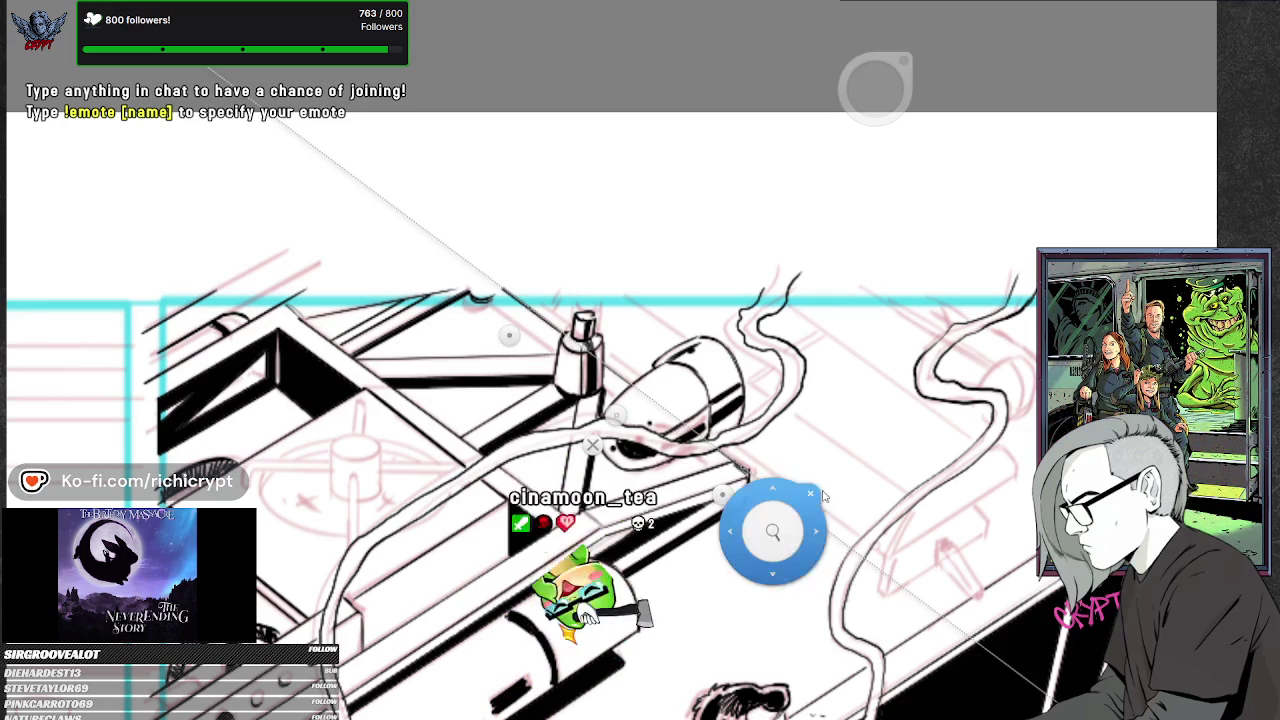
scroll(789, 514, down, 1)
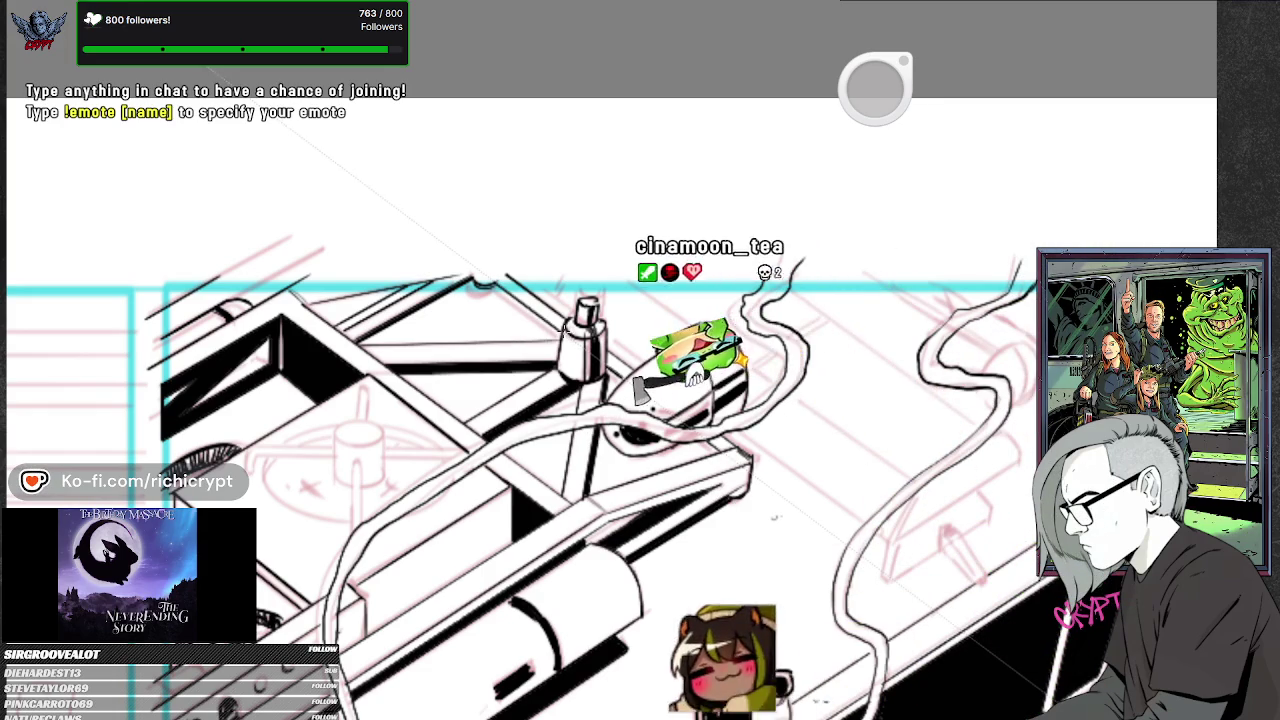
drag(600, 300, 760, 455)
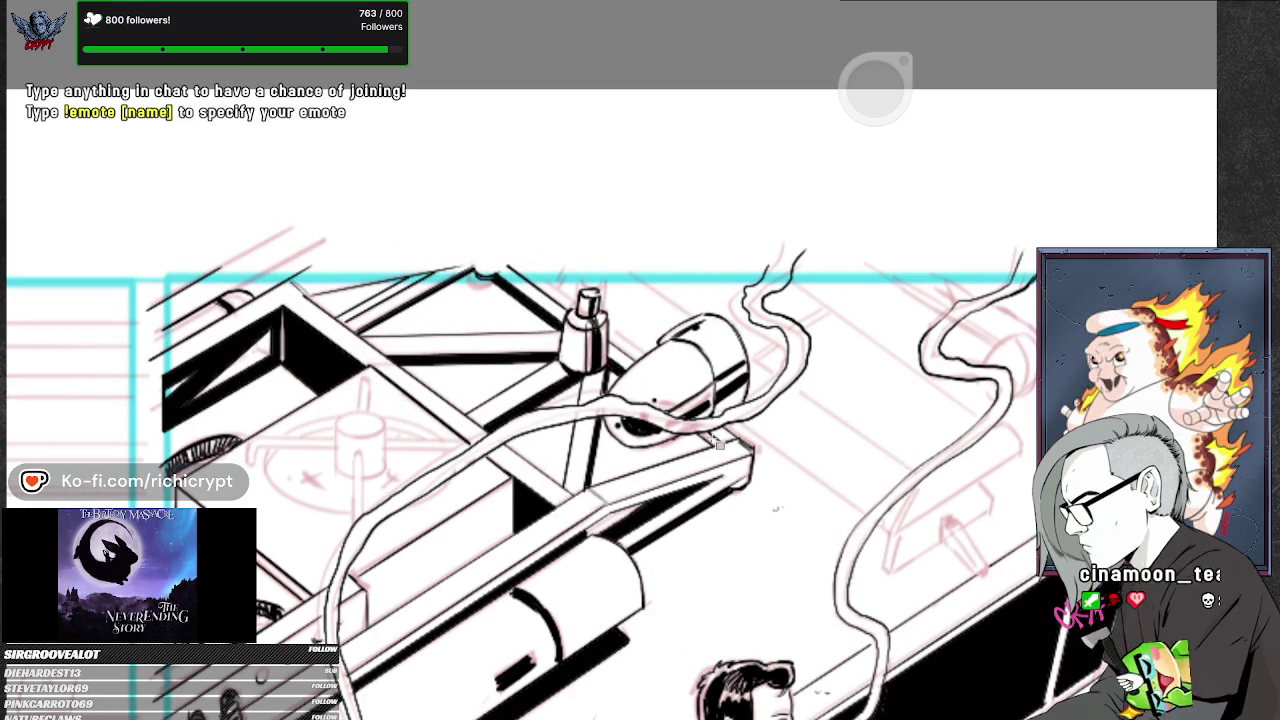
scroll(748, 368, down, 3)
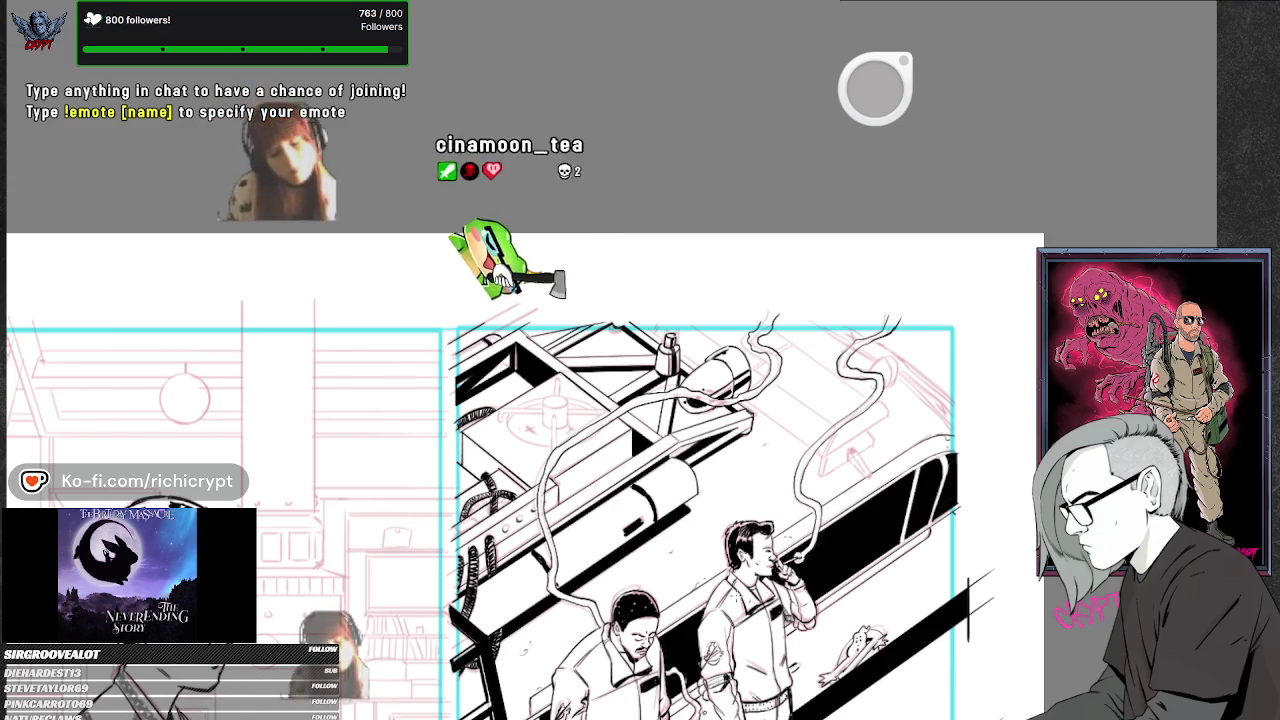
- Zoom out to the full page, then zoom back in on the right-hand roof panel
key(ctrl+minus)
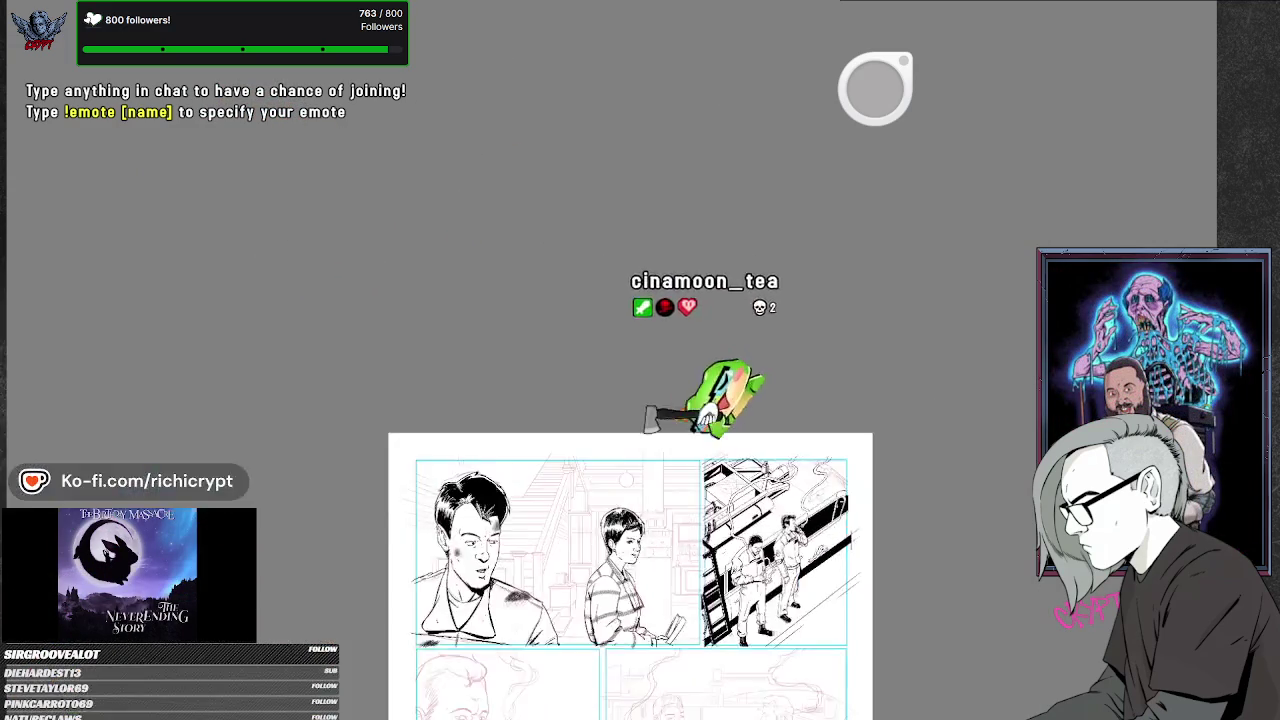
scroll(480, 510, up, 3)
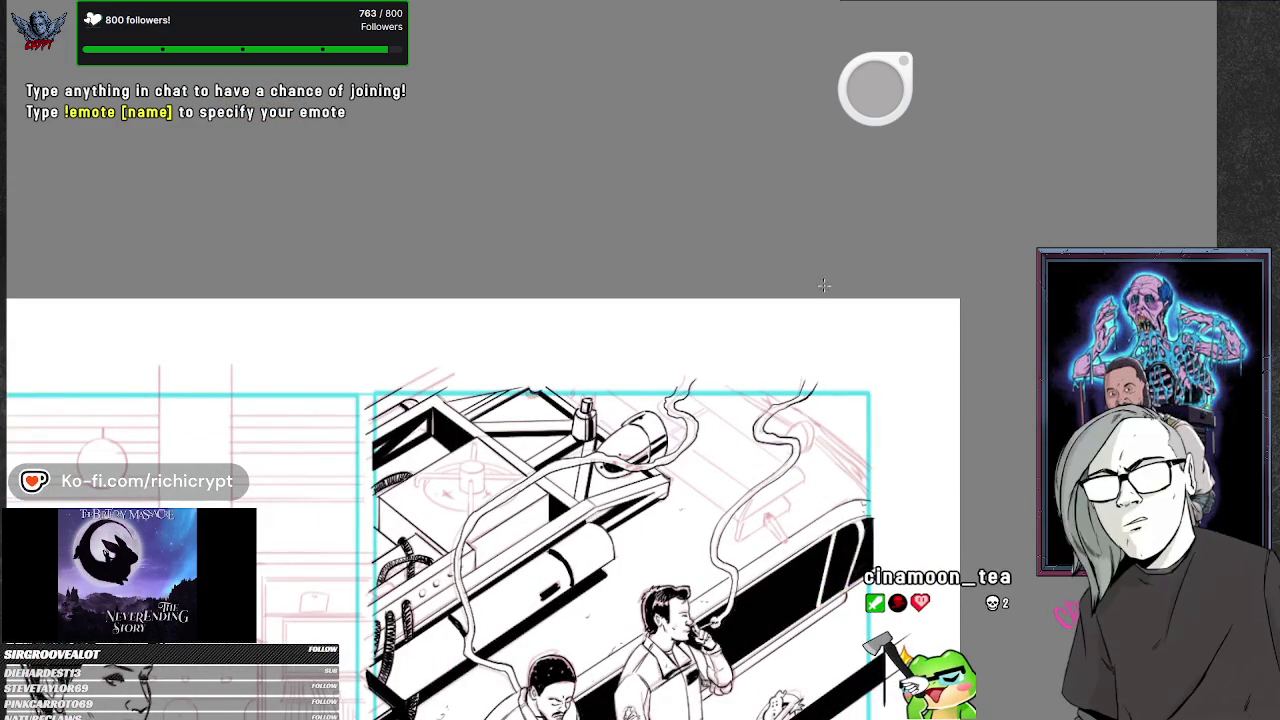
scroll(749, 391, up, 2)
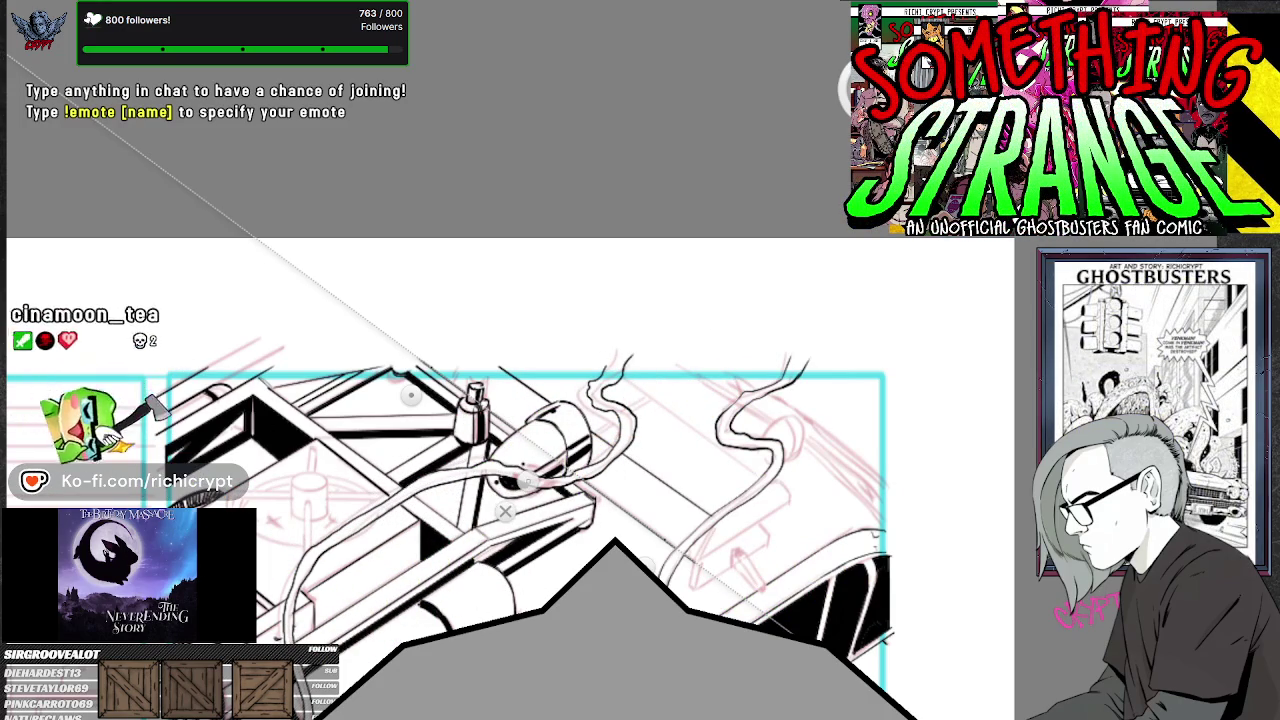
drag(771, 443, 739, 446)
- Pan along the roof and zoom in on its right end with the hoses
drag(411, 395, 346, 451)
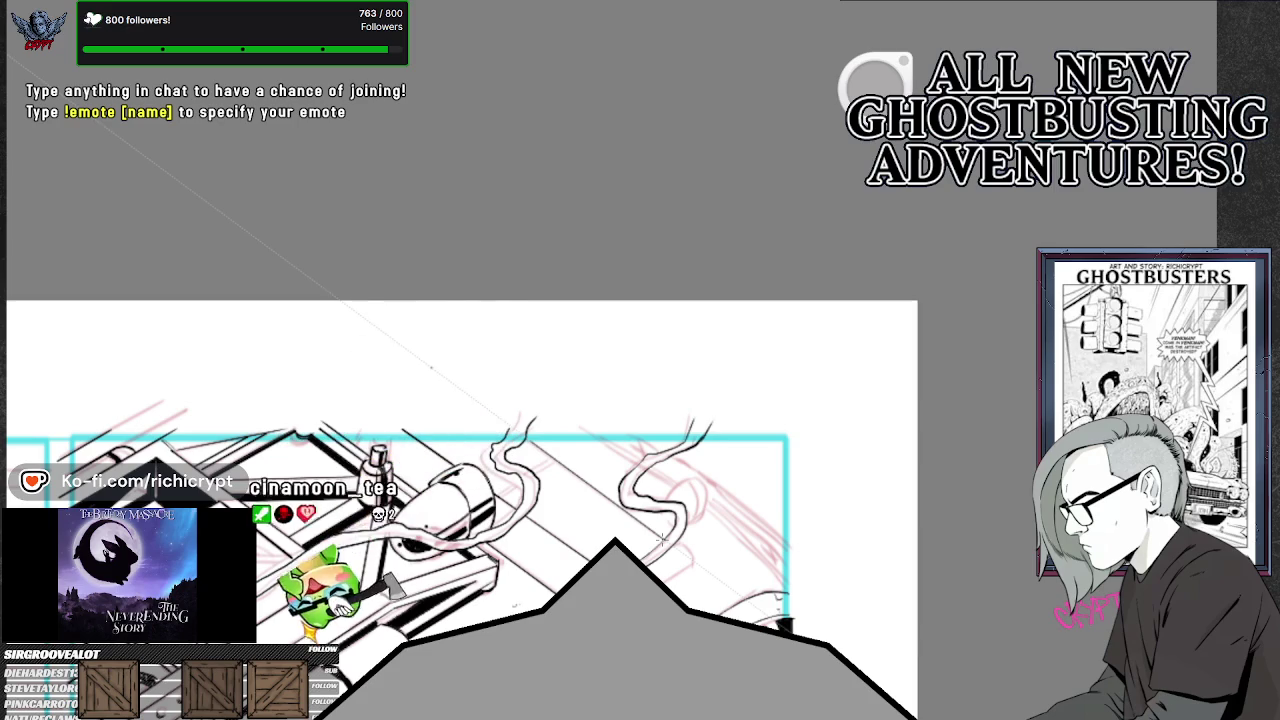
drag(411, 395, 408, 398)
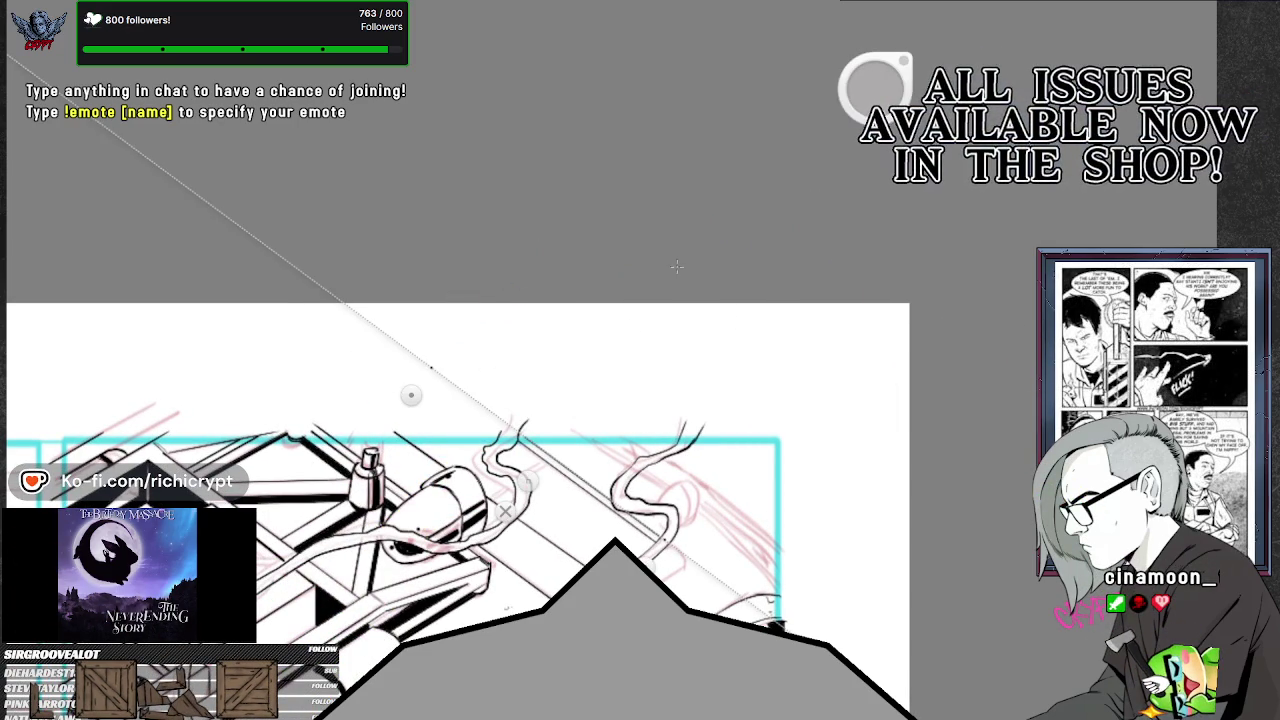
drag(740, 525, 743, 578)
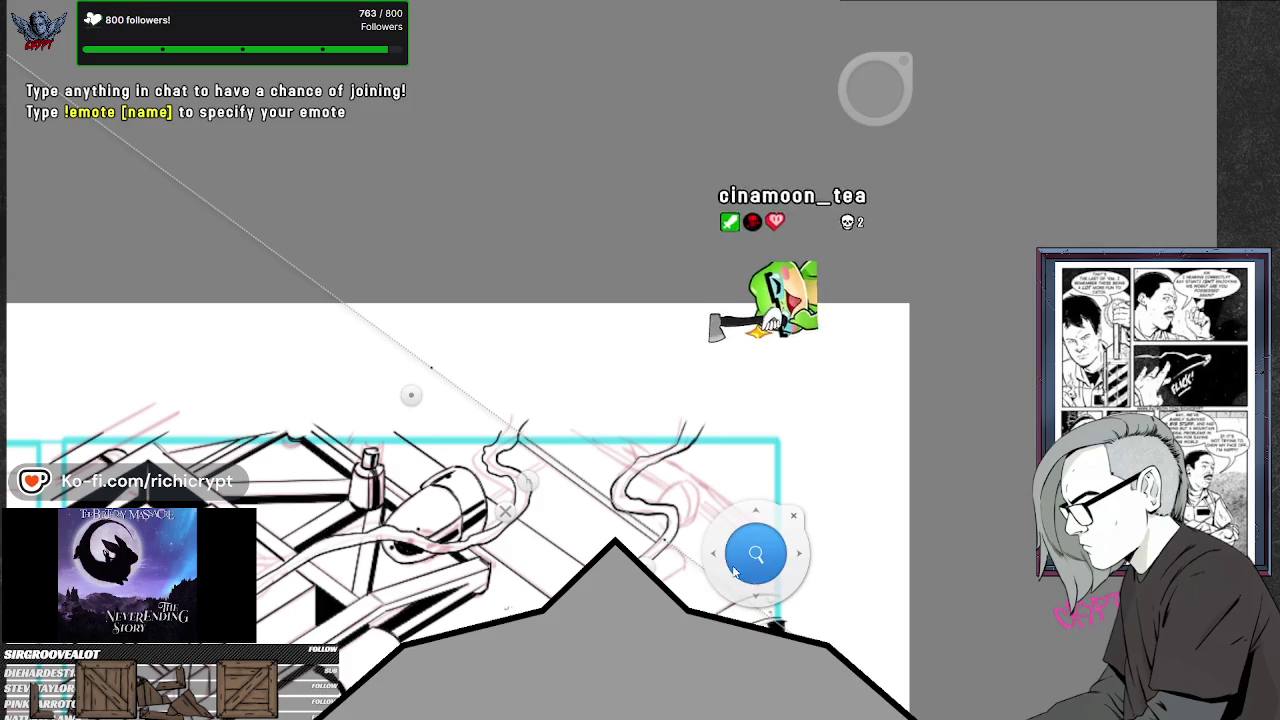
click(708, 594)
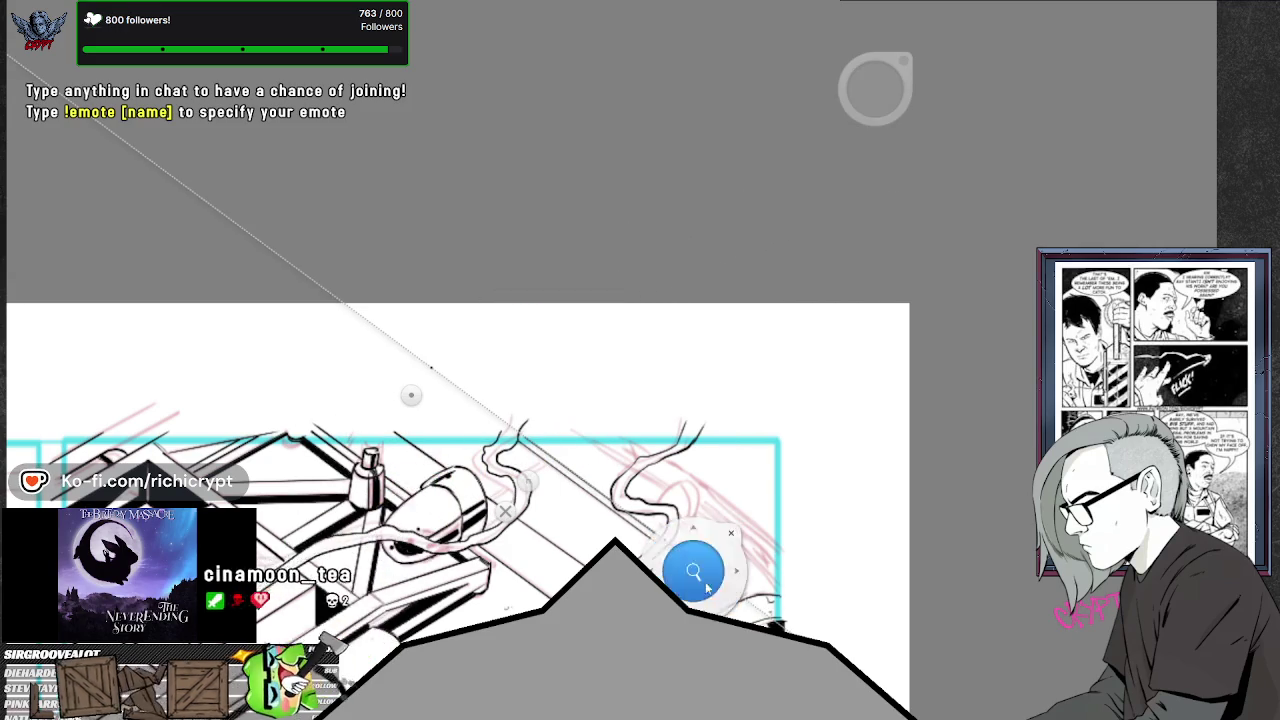
drag(708, 594, 706, 530)
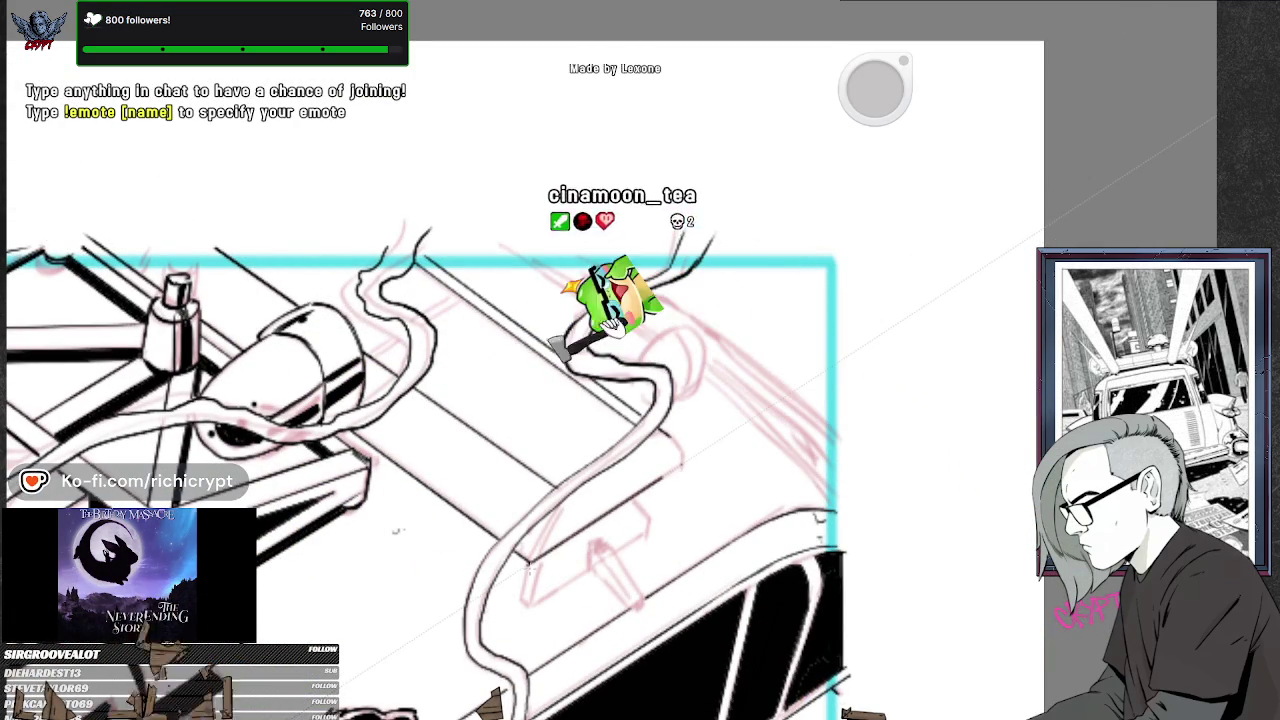
- Rotate and reposition the perspective ruler to fit the small fin at the roof's right edge, then zoom out
key(o)
mouse_move(699, 492)
mouse_down()
mouse_move(618, 493)
mouse_move(577, 550)
mouse_up()
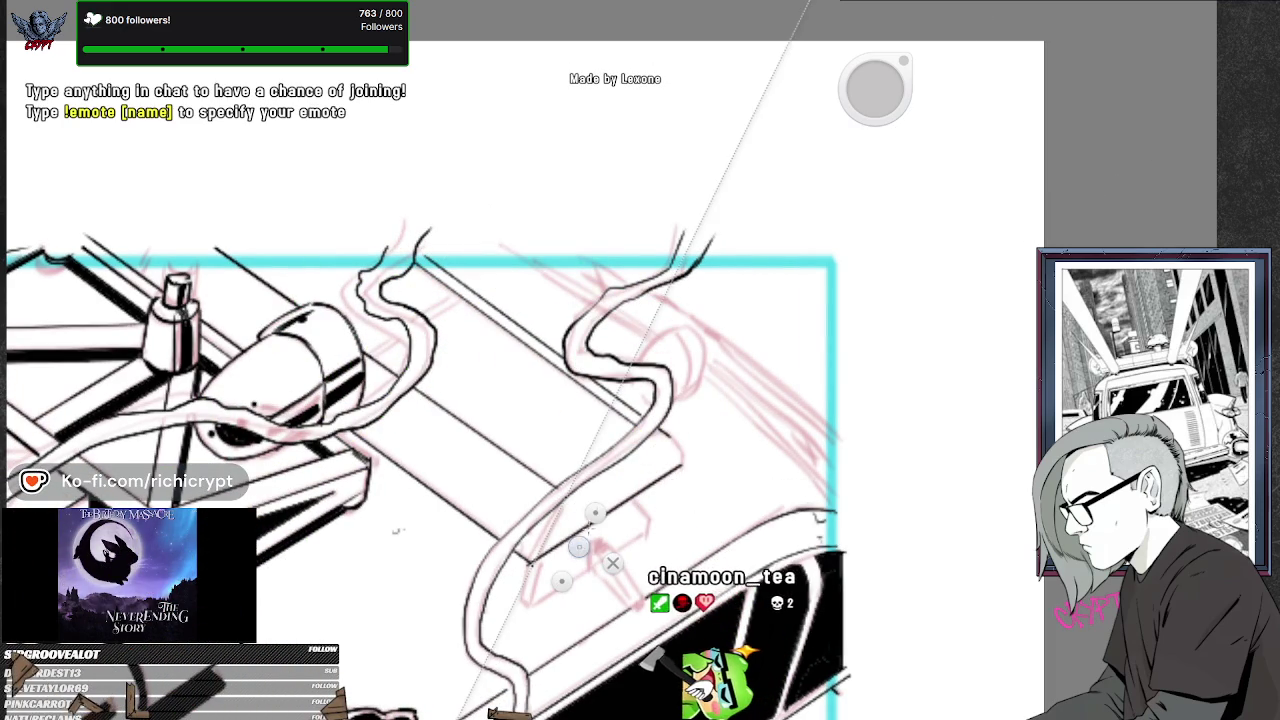
key(p)
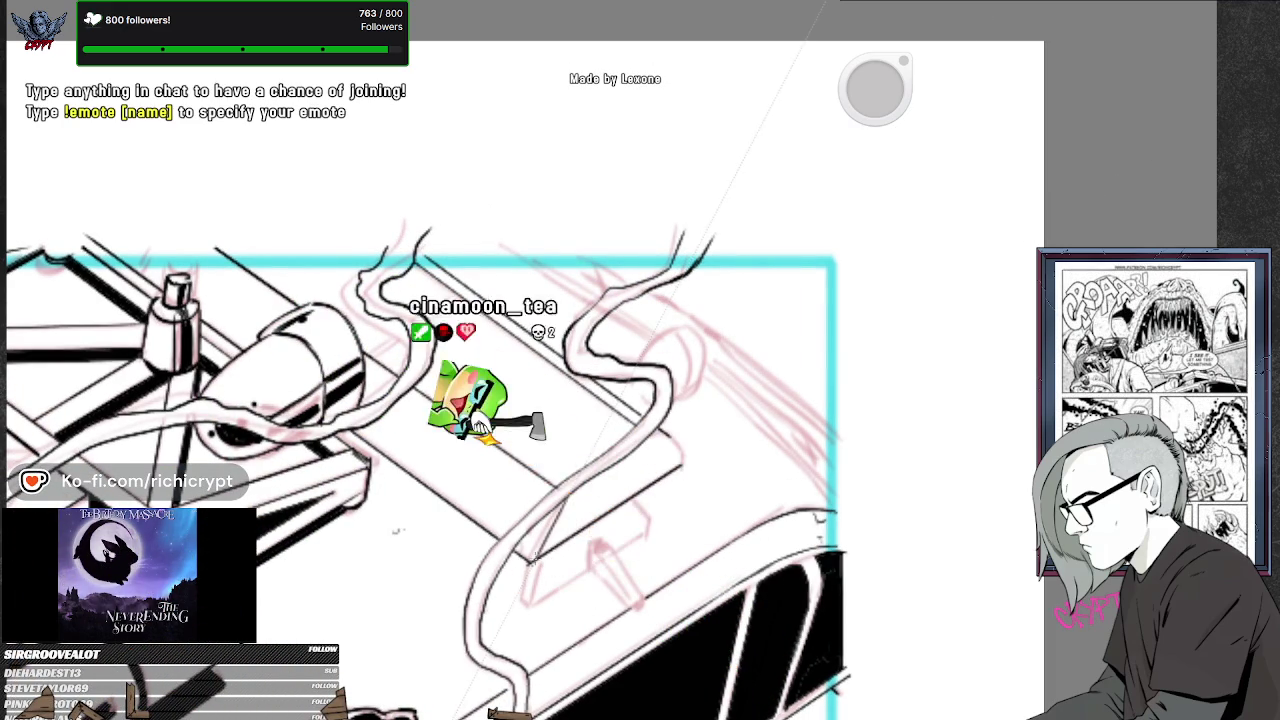
click(586, 530)
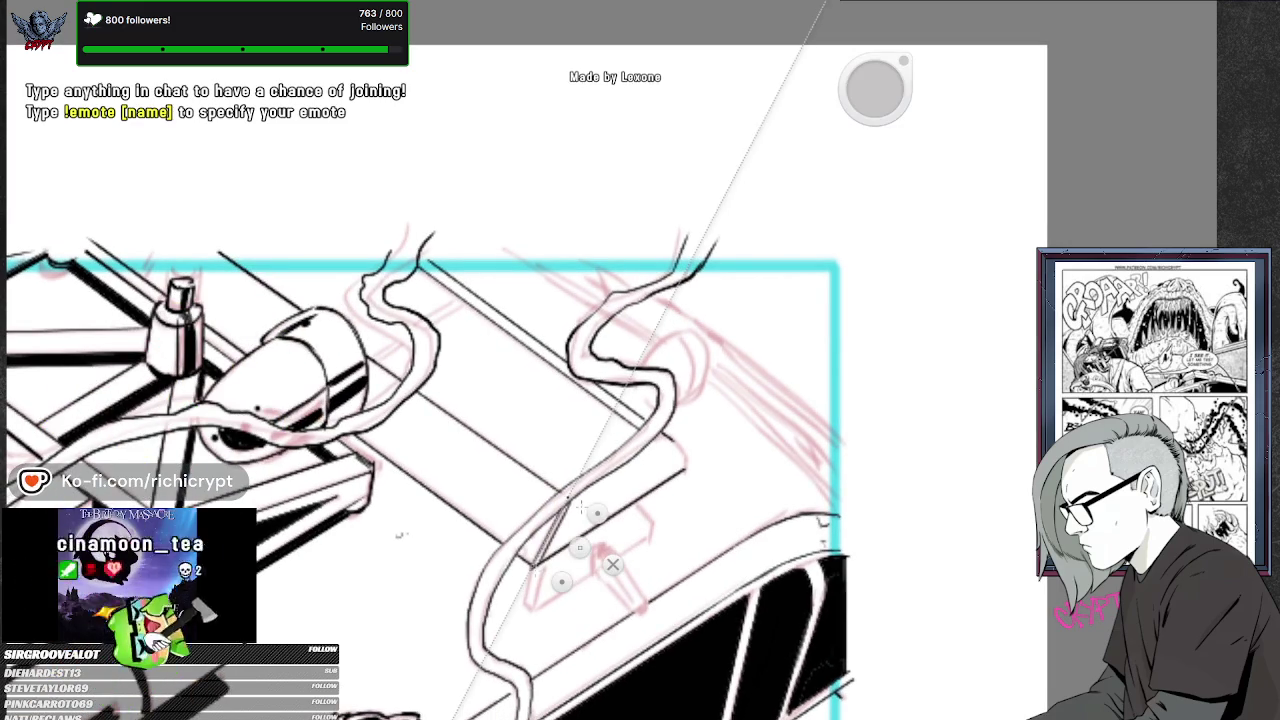
drag(580, 547, 670, 498)
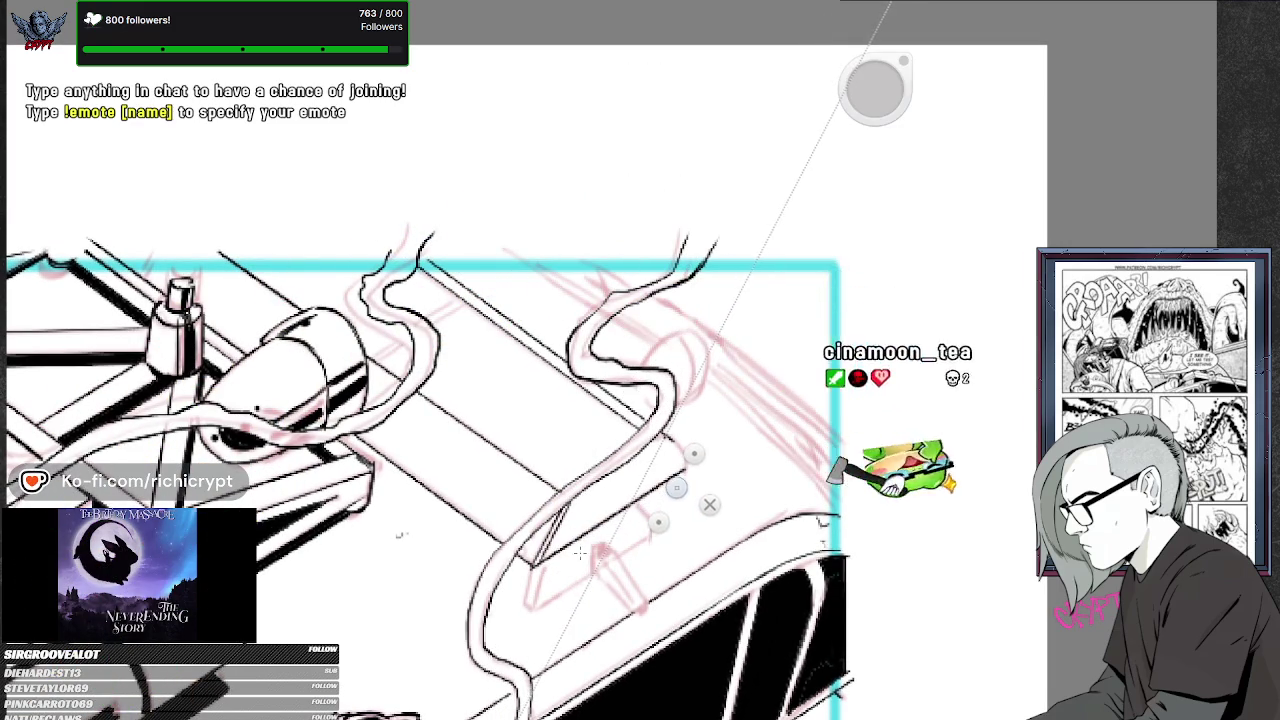
key(p)
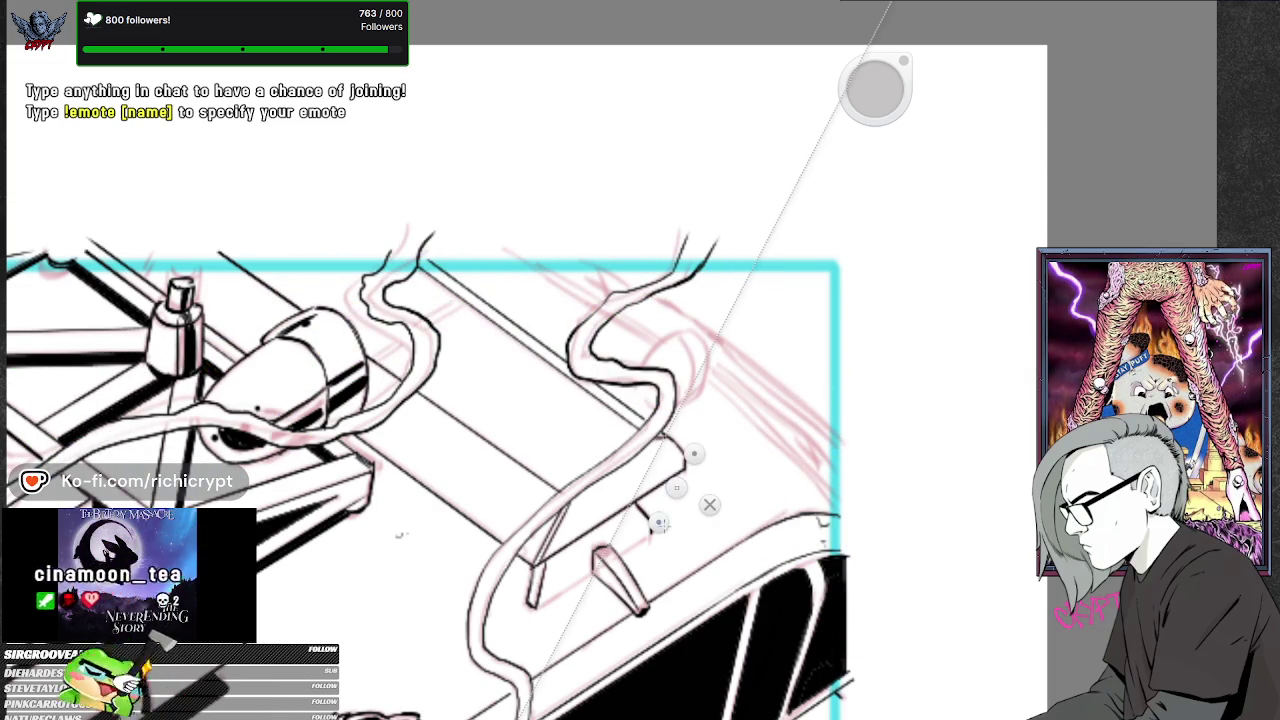
drag(659, 522, 561, 627)
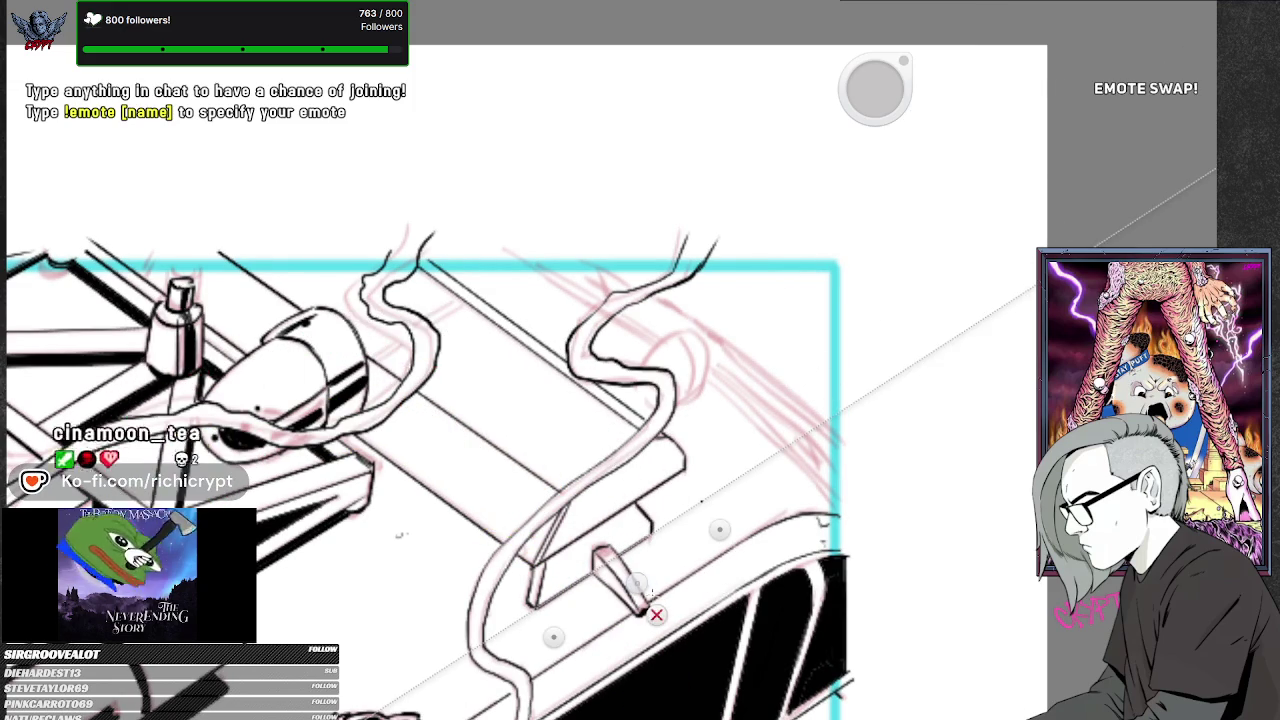
scroll(708, 400, down, 3)
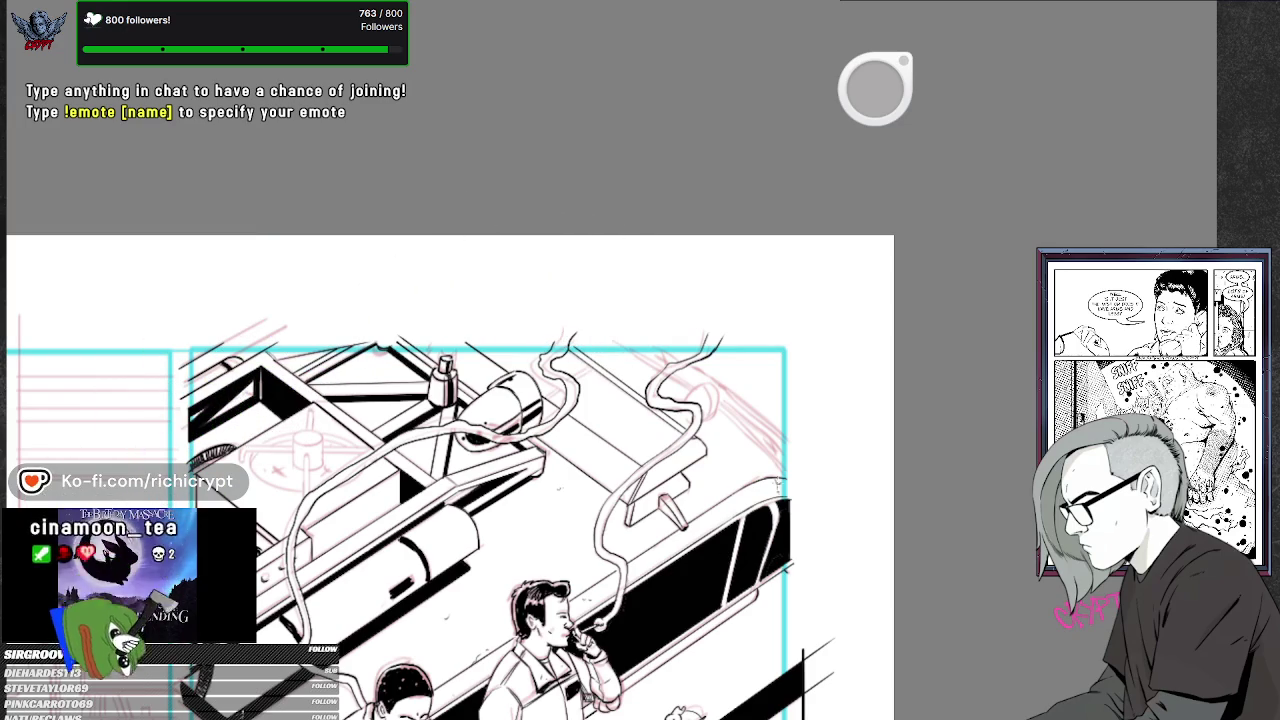
- Zoom onto the raised roof panel, activate the perspective ruler and steepen its diagonal
drag(570, 397, 586, 330)
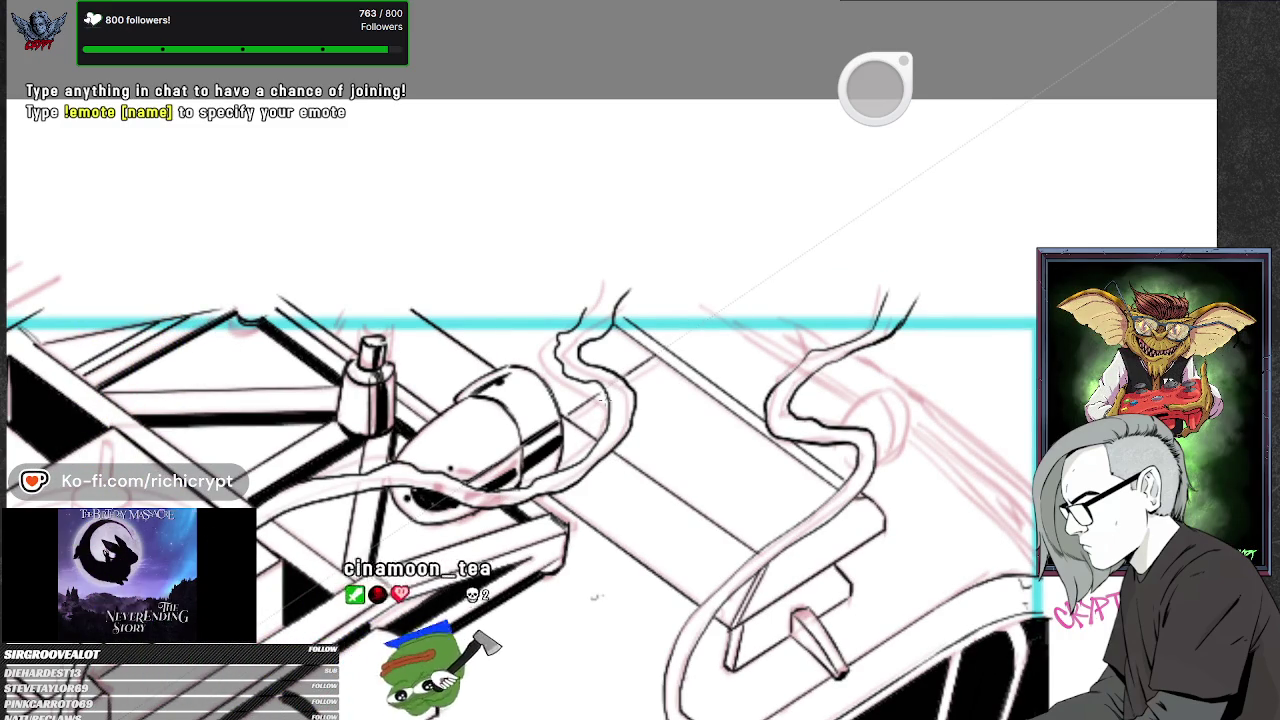
drag(603, 398, 642, 521)
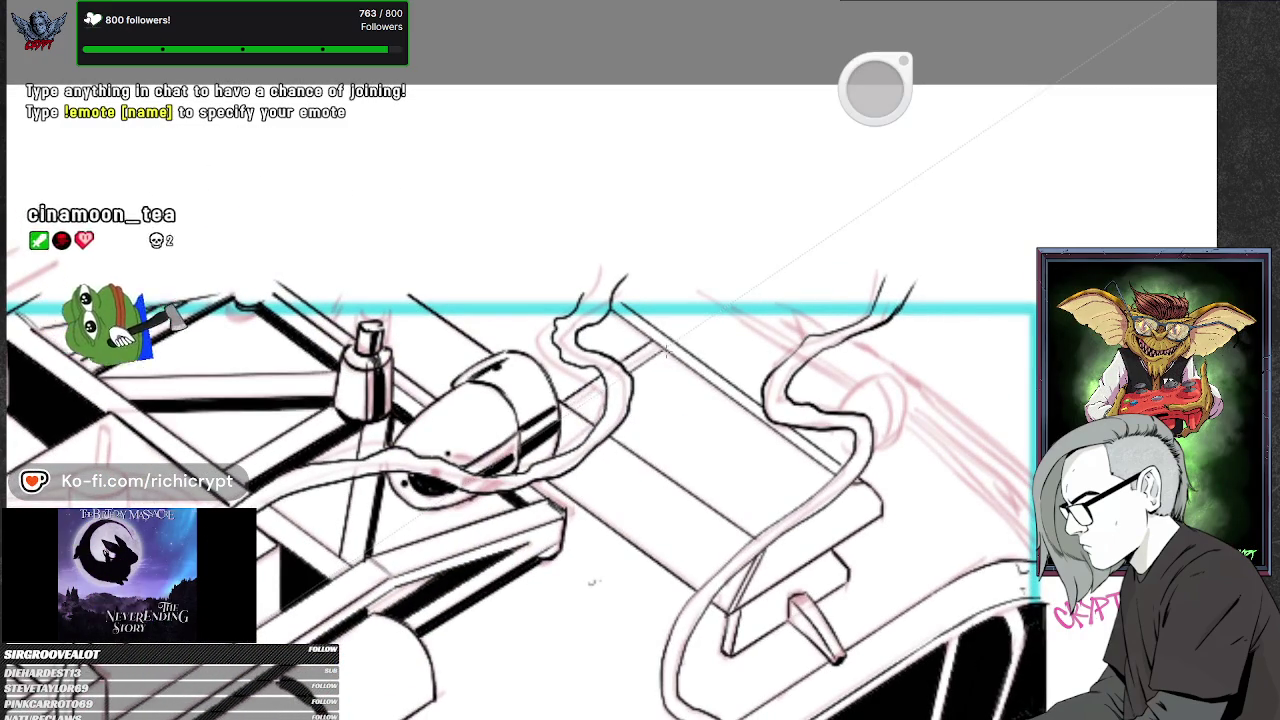
click(592, 436)
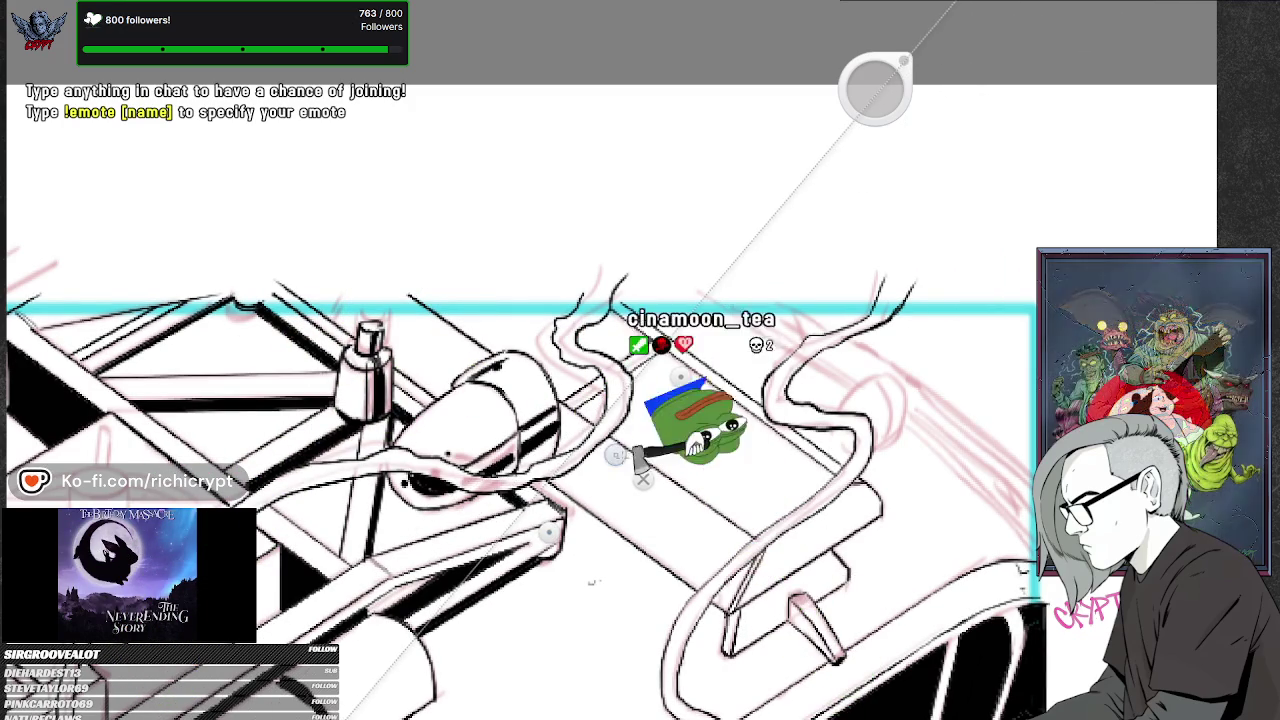
drag(510, 495, 525, 522)
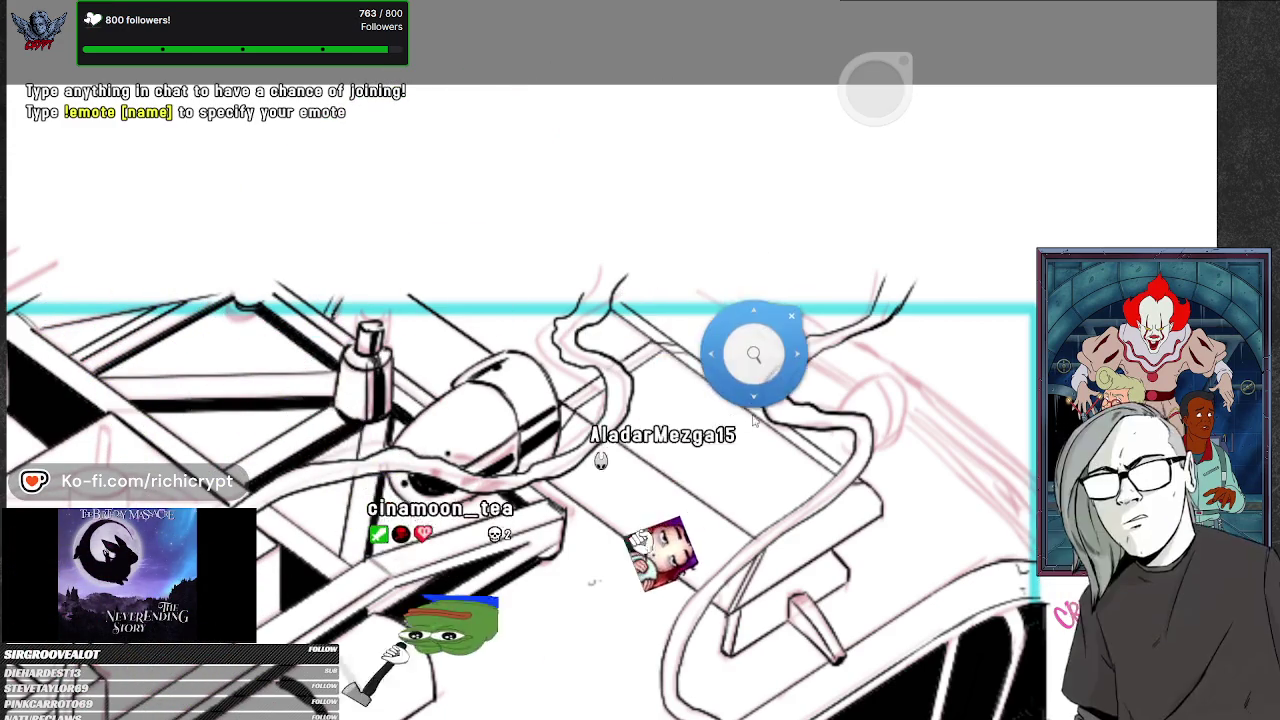
- Zoom out over the Ecto-1 panel, then back in on the roof above the smoking man
scroll(751, 349, down, 3)
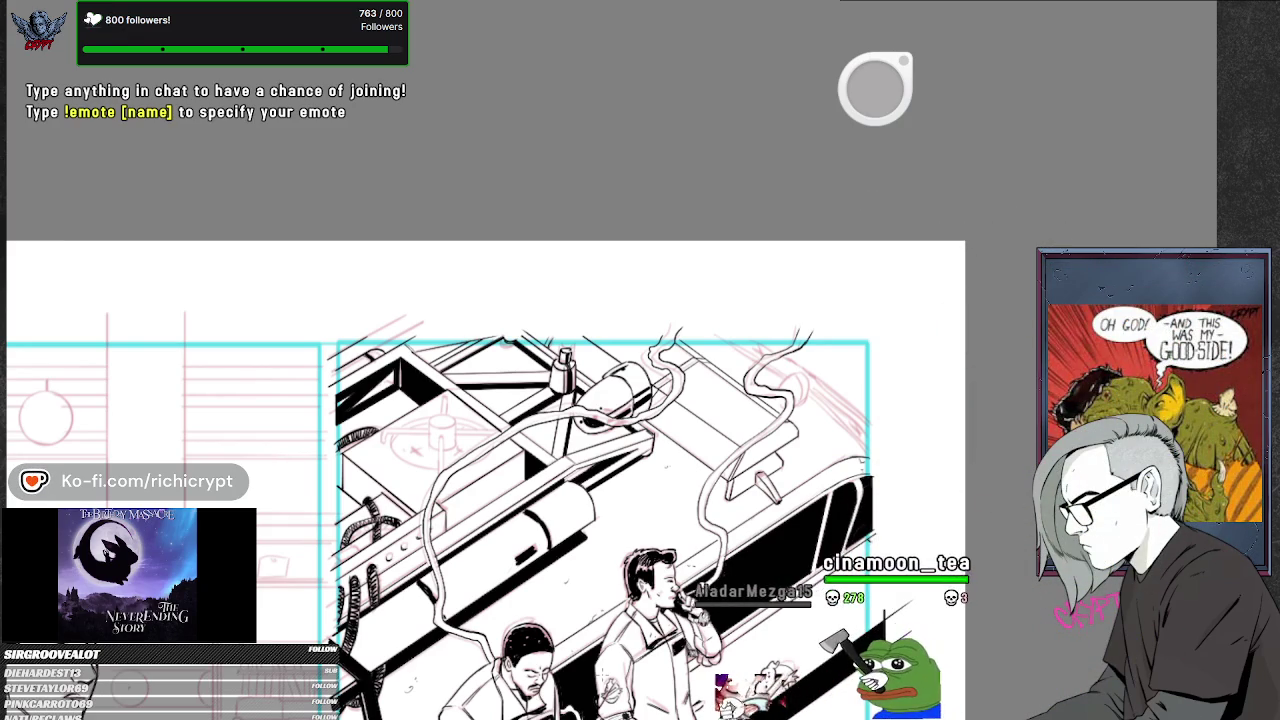
scroll(766, 334, down, 1)
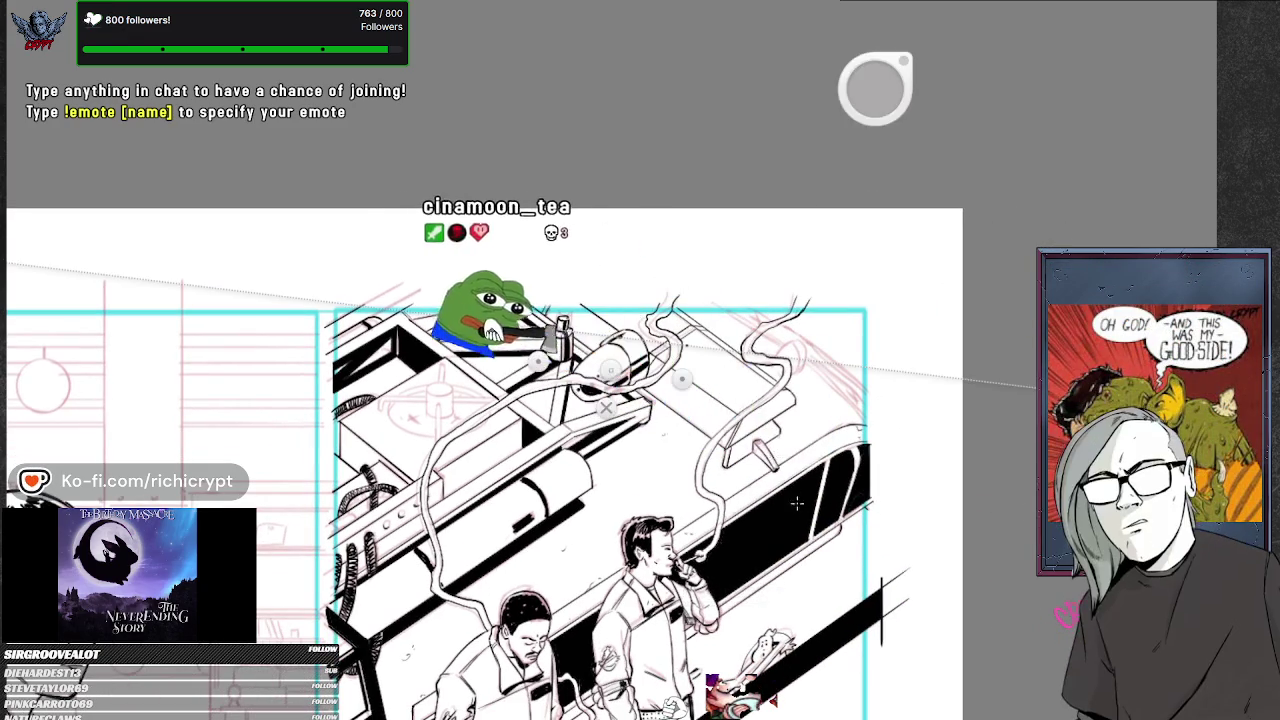
scroll(682, 378, up, 2)
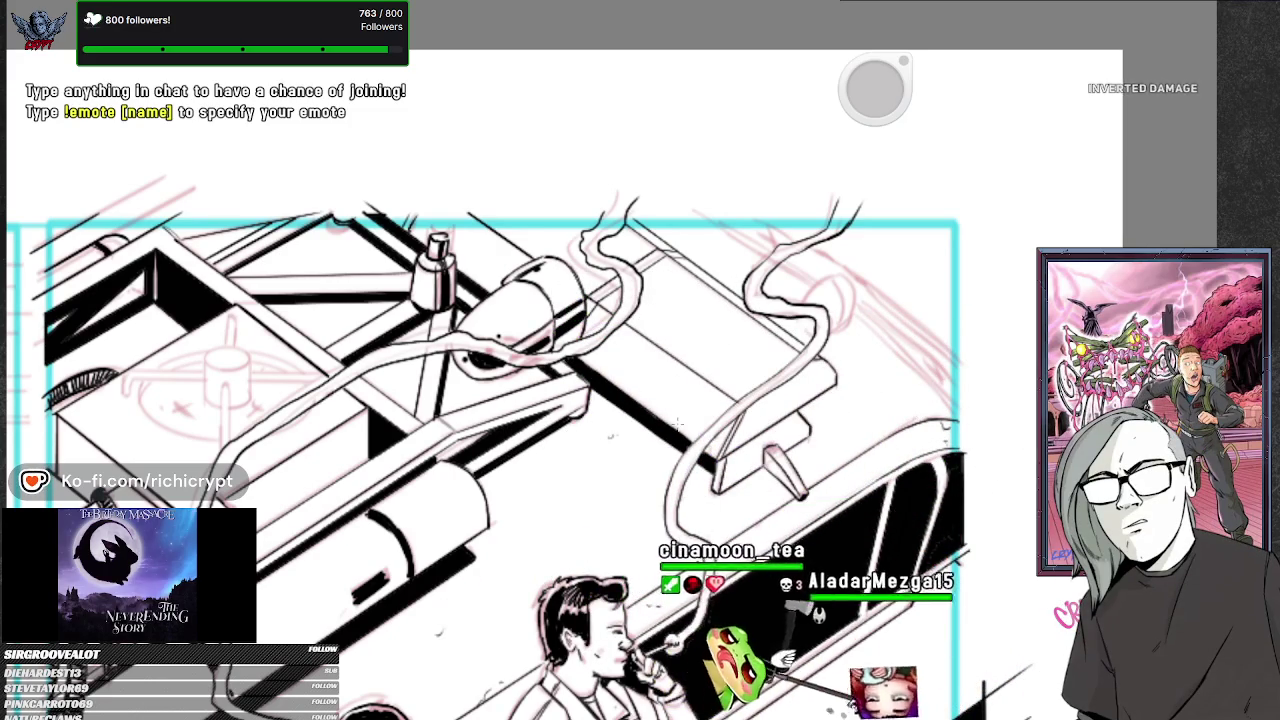
- Zoom out to the whole page and pan back toward the roof's right-hand hoses
click(823, 387)
scroll(823, 387, down, 5)
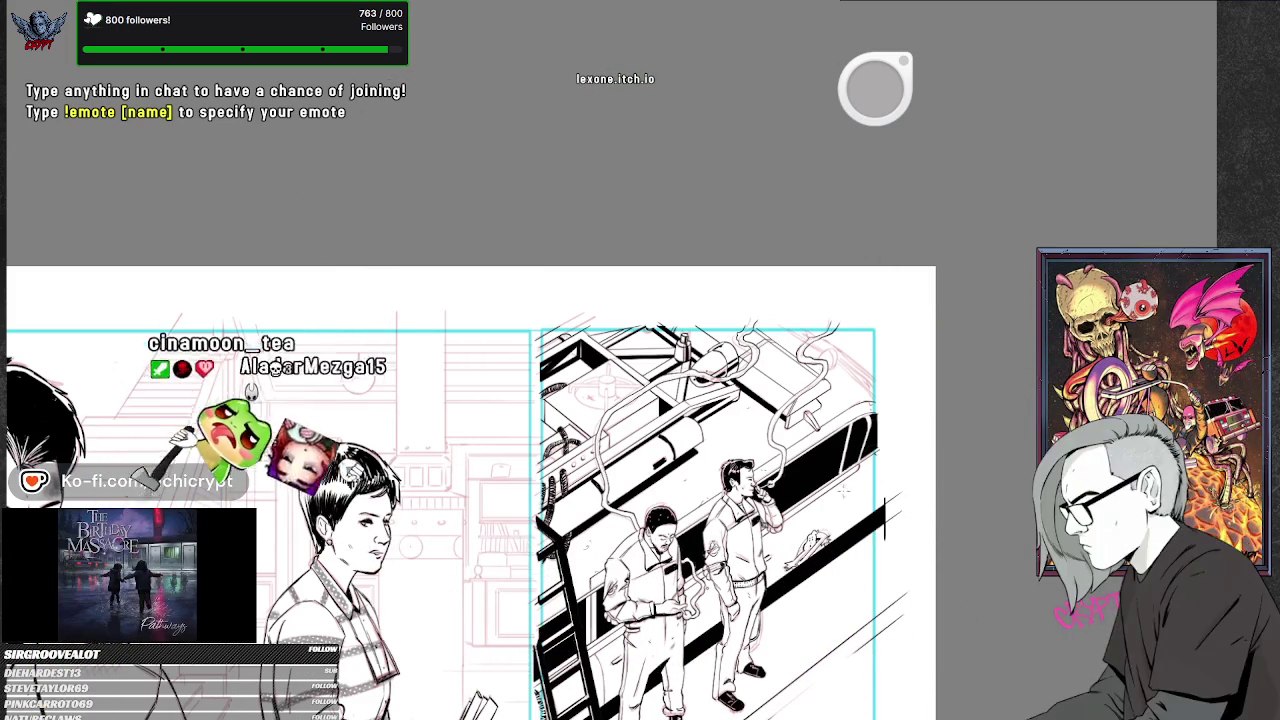
mouse_move(863, 392)
mouse_down()
mouse_move(763, 430)
mouse_move(751, 343)
mouse_move(686, 514)
mouse_up()
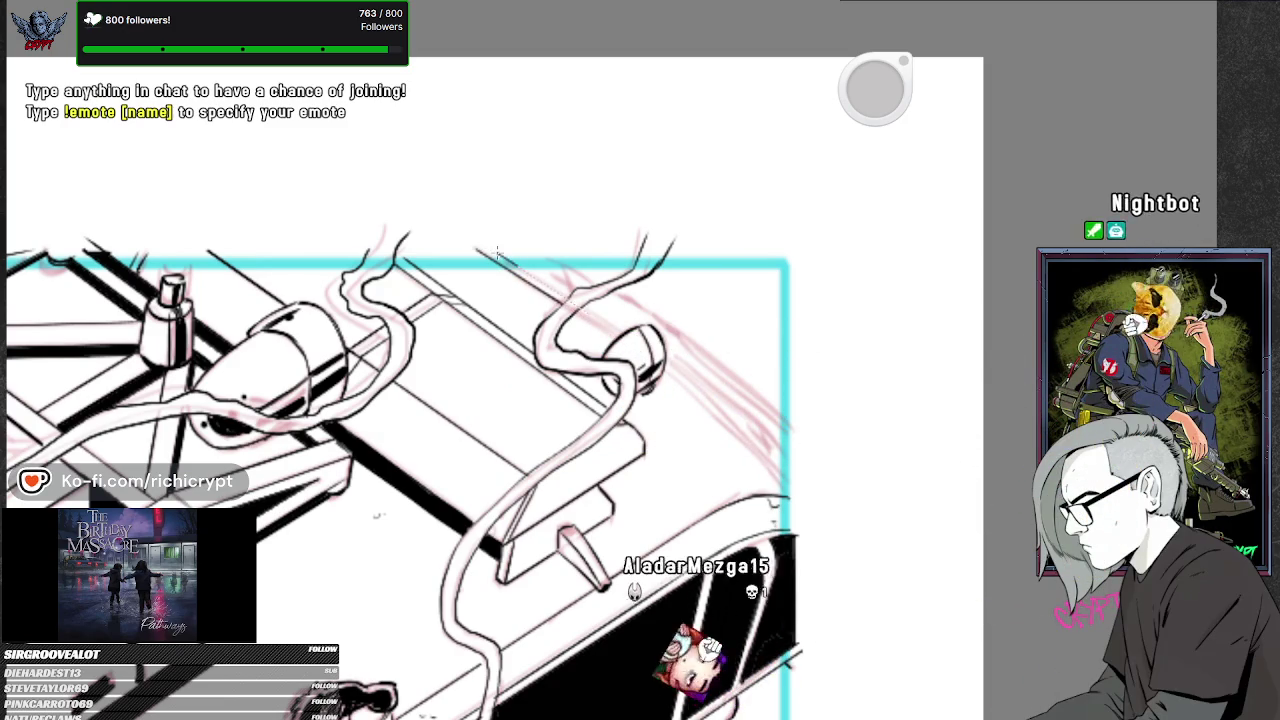
- Ink the line along the car's top and a short stroke on the lamp bulb, then zoom out
drag(498, 255, 573, 309)
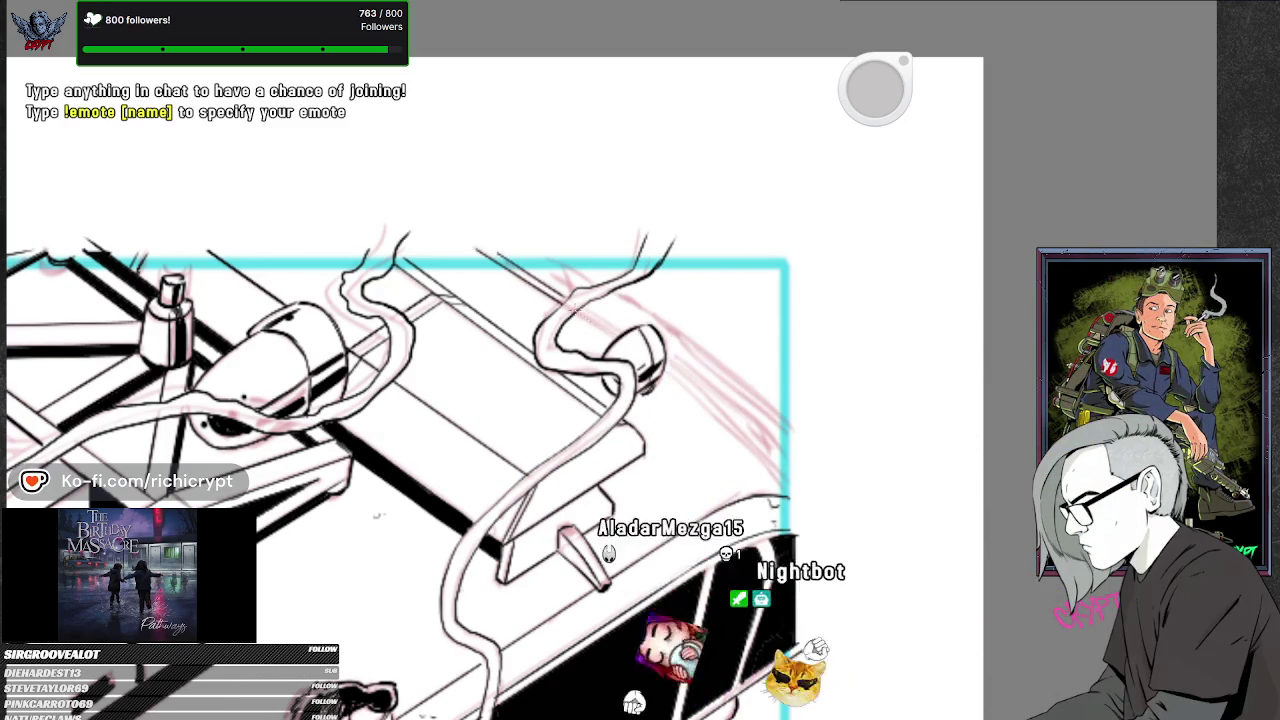
drag(612, 358, 662, 386)
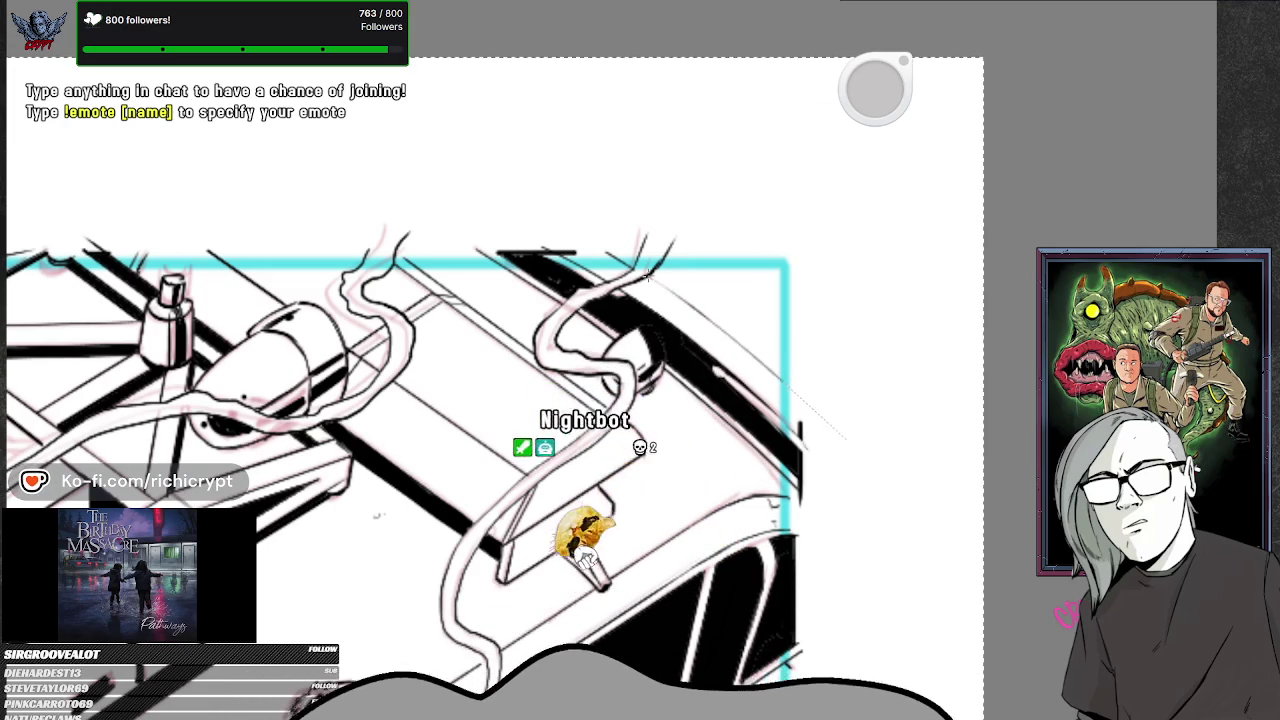
scroll(801, 268, down, 4)
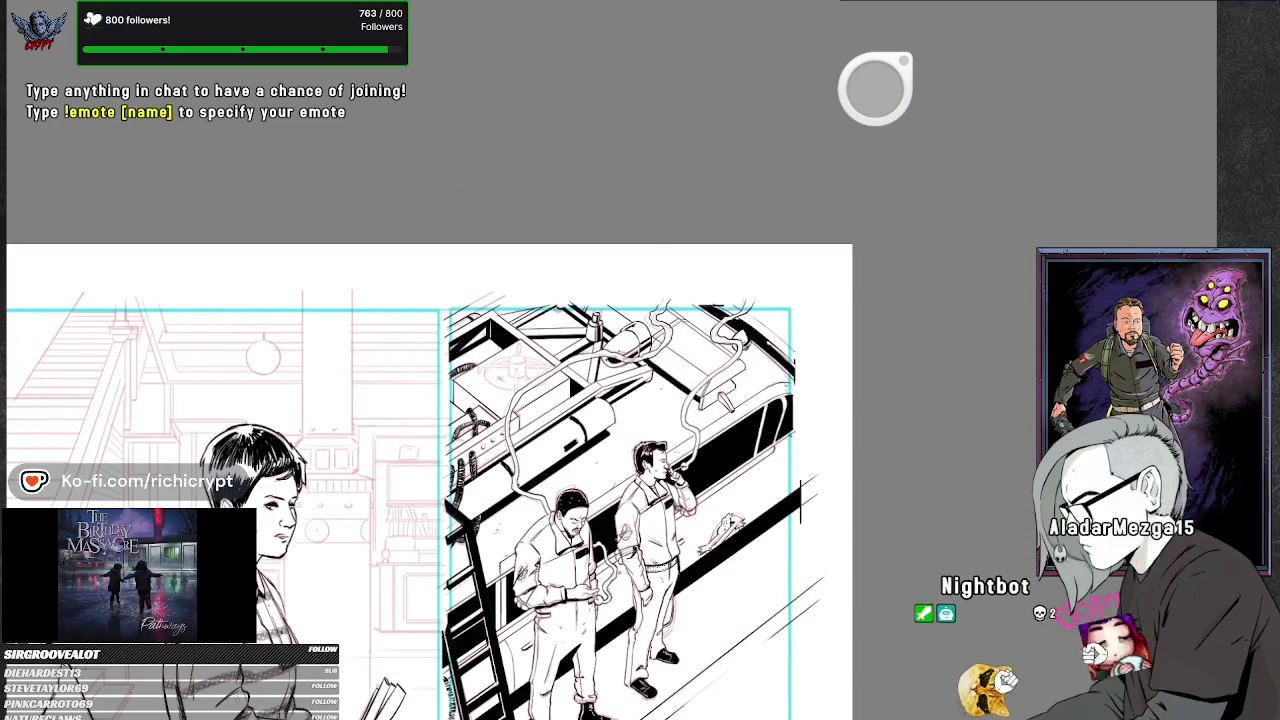
scroll(430, 480, down, 3)
scroll(430, 480, down, 2)
scroll(430, 480, up, 3)
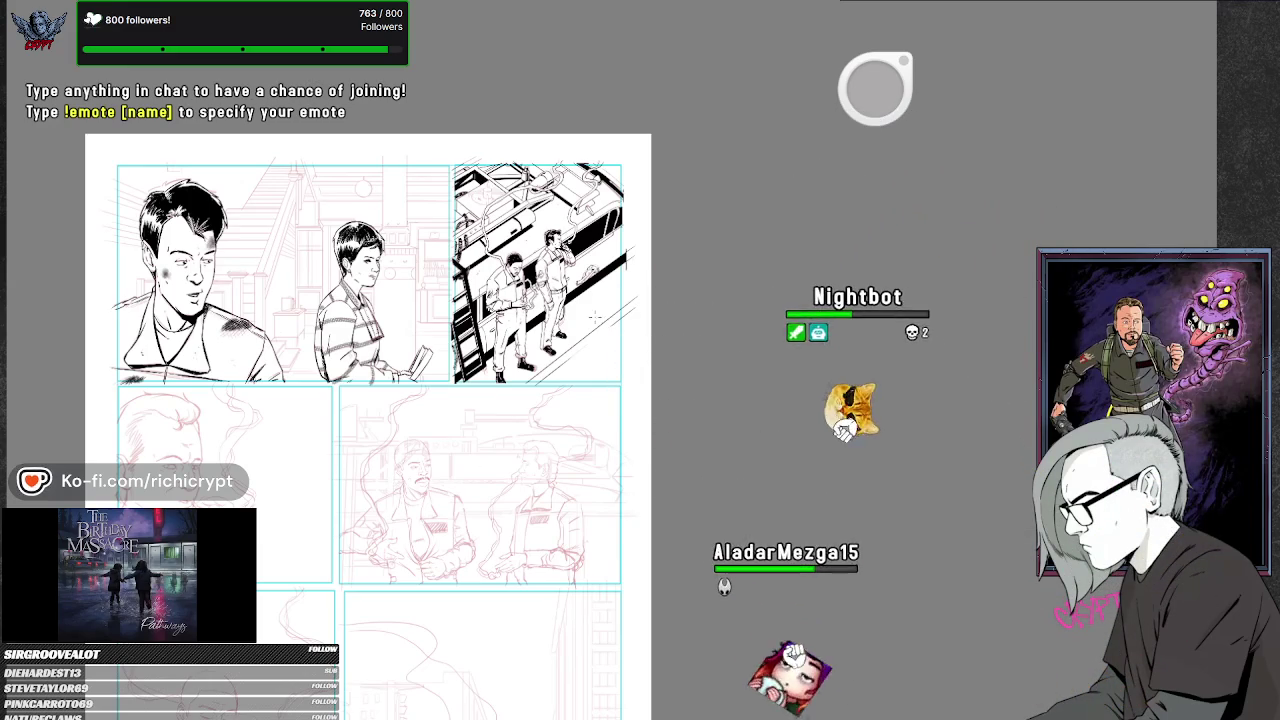
scroll(580, 271, up, 2)
drag(470, 99, 502, 161)
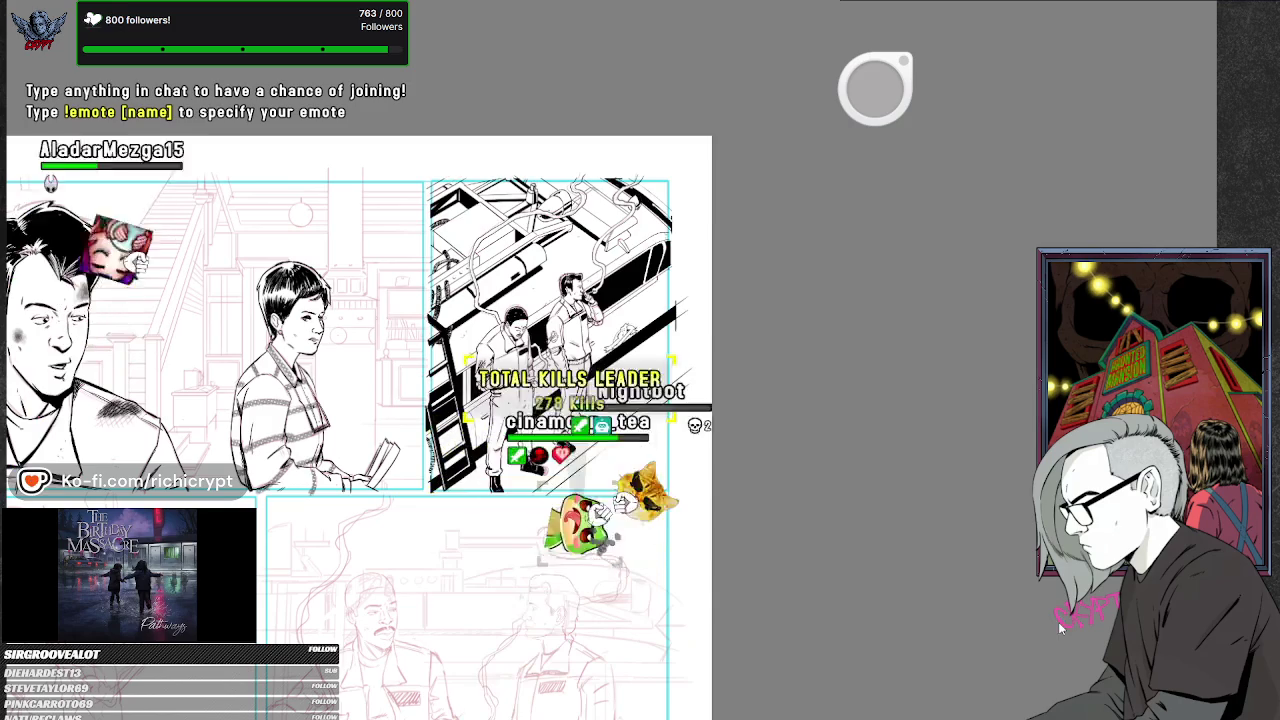
scroll(491, 157, up, 2)
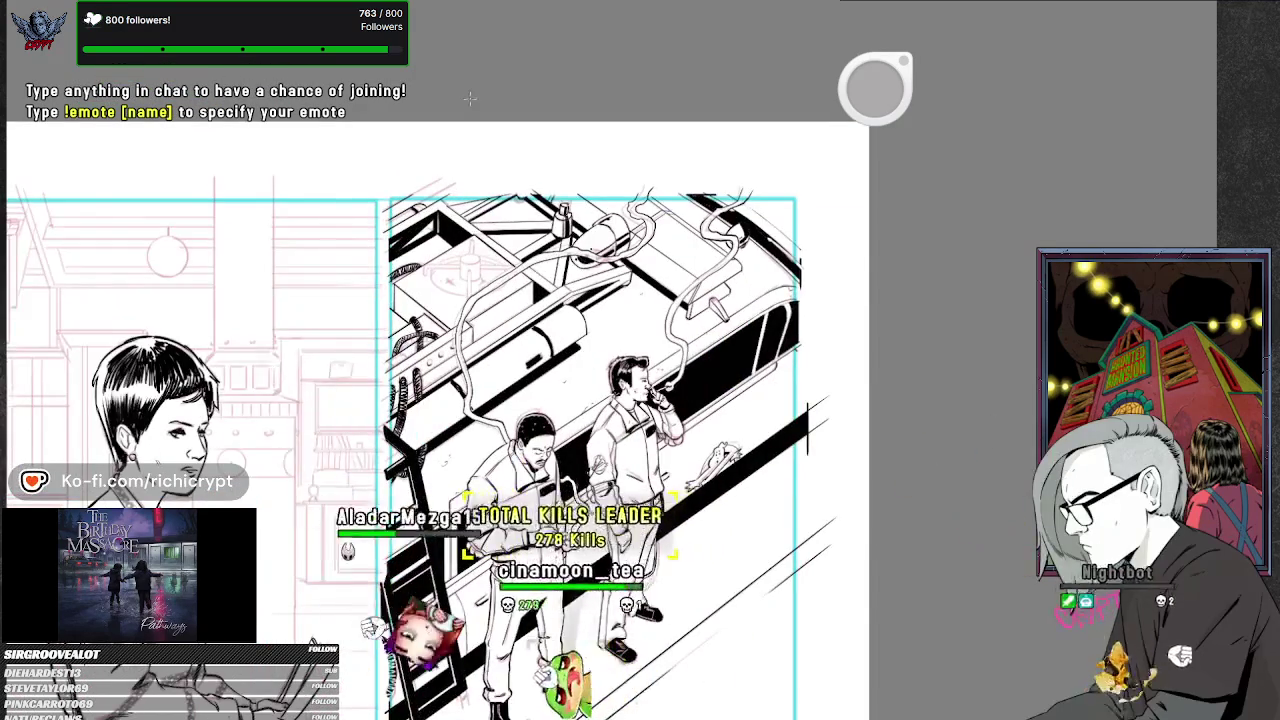
scroll(470, 98, up, 1)
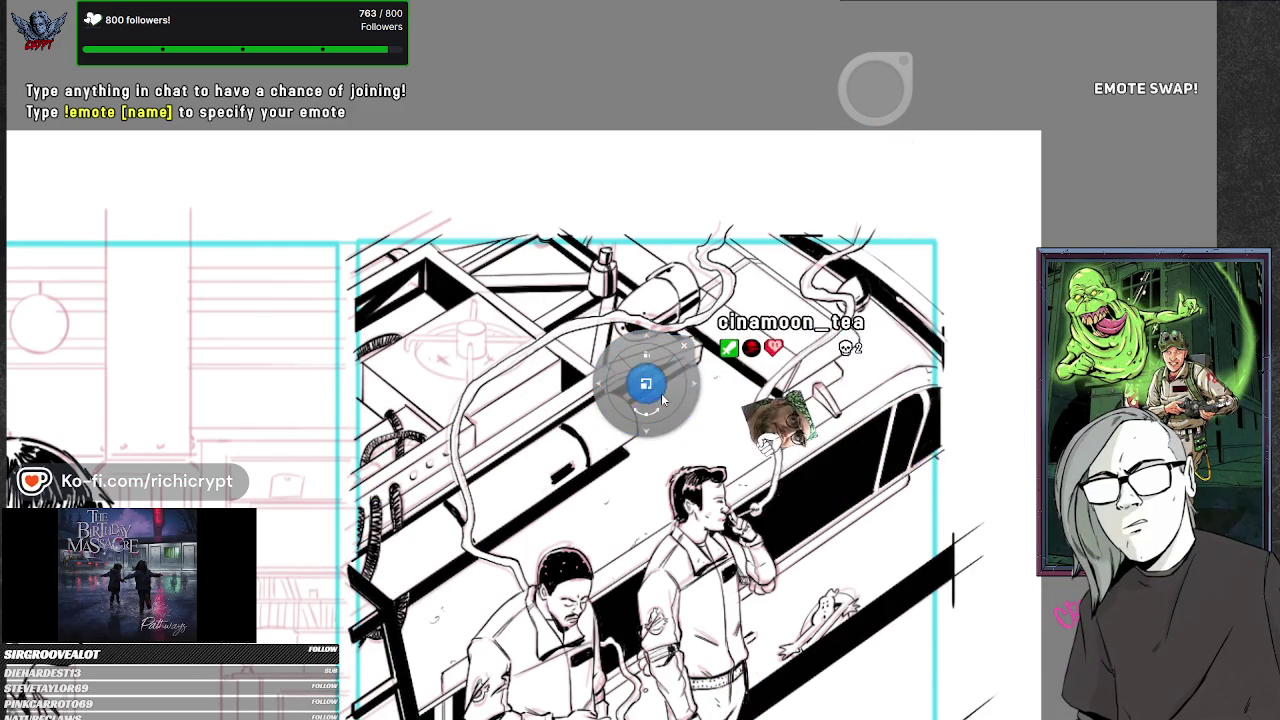
- Restore the roof-box sketch selection and shift it slightly down with Move/Transform
drag(662, 400, 662, 430)
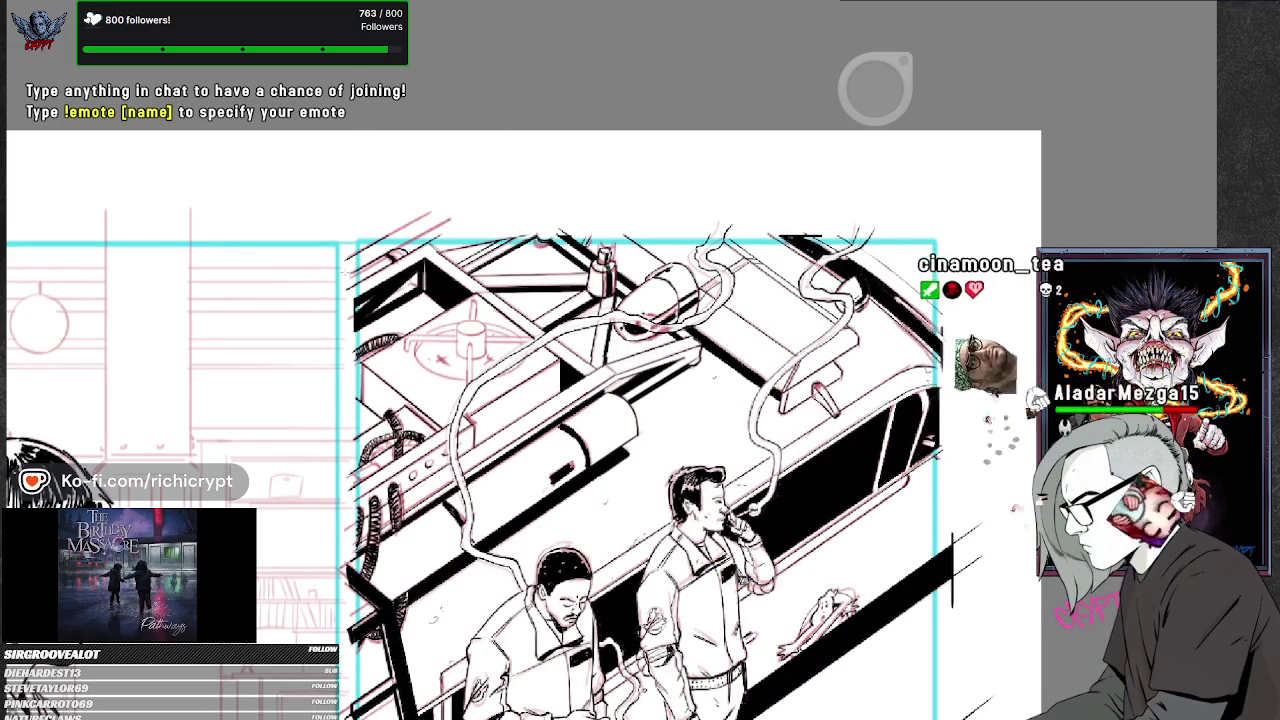
key(ctrl+d)
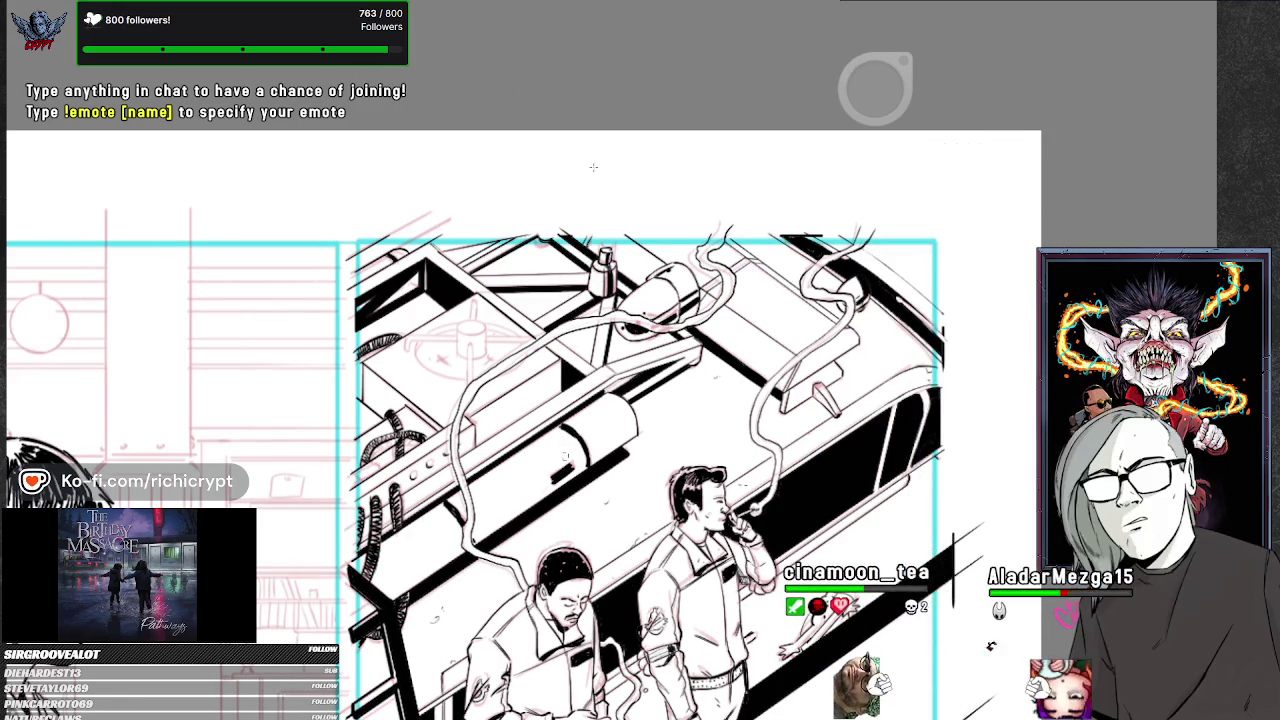
key(ctrl+z)
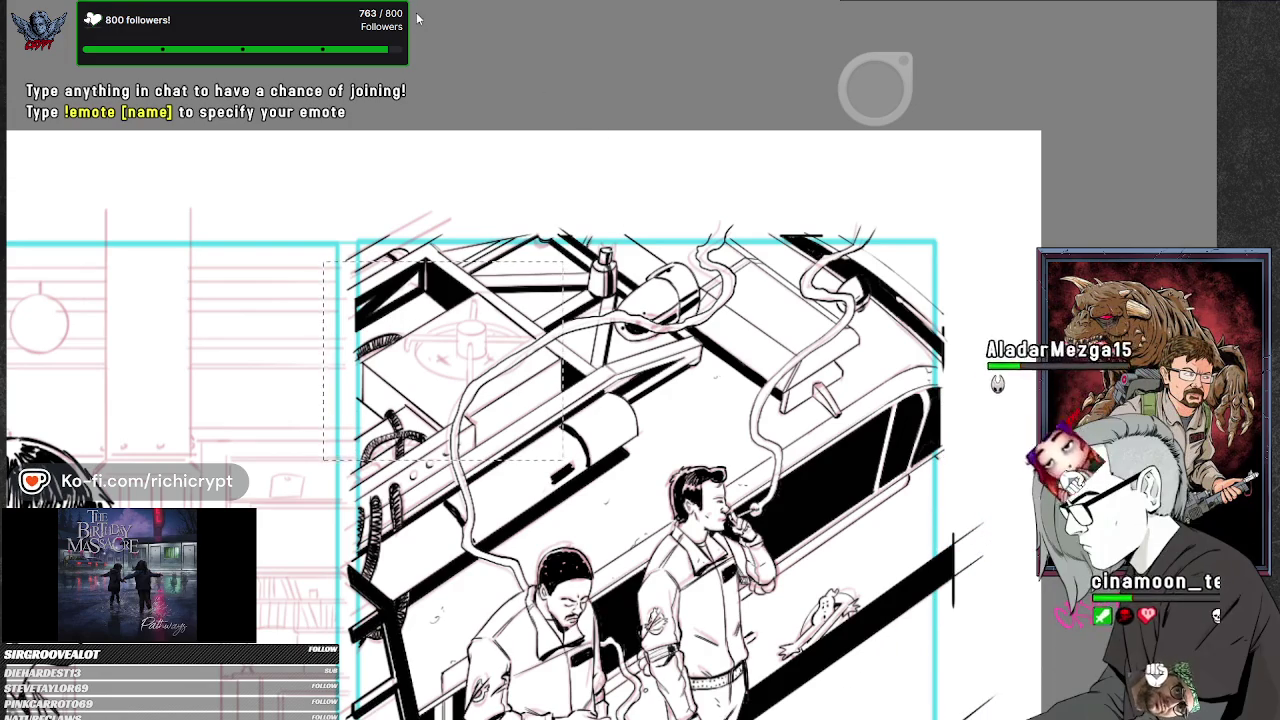
middle_click(614, 306)
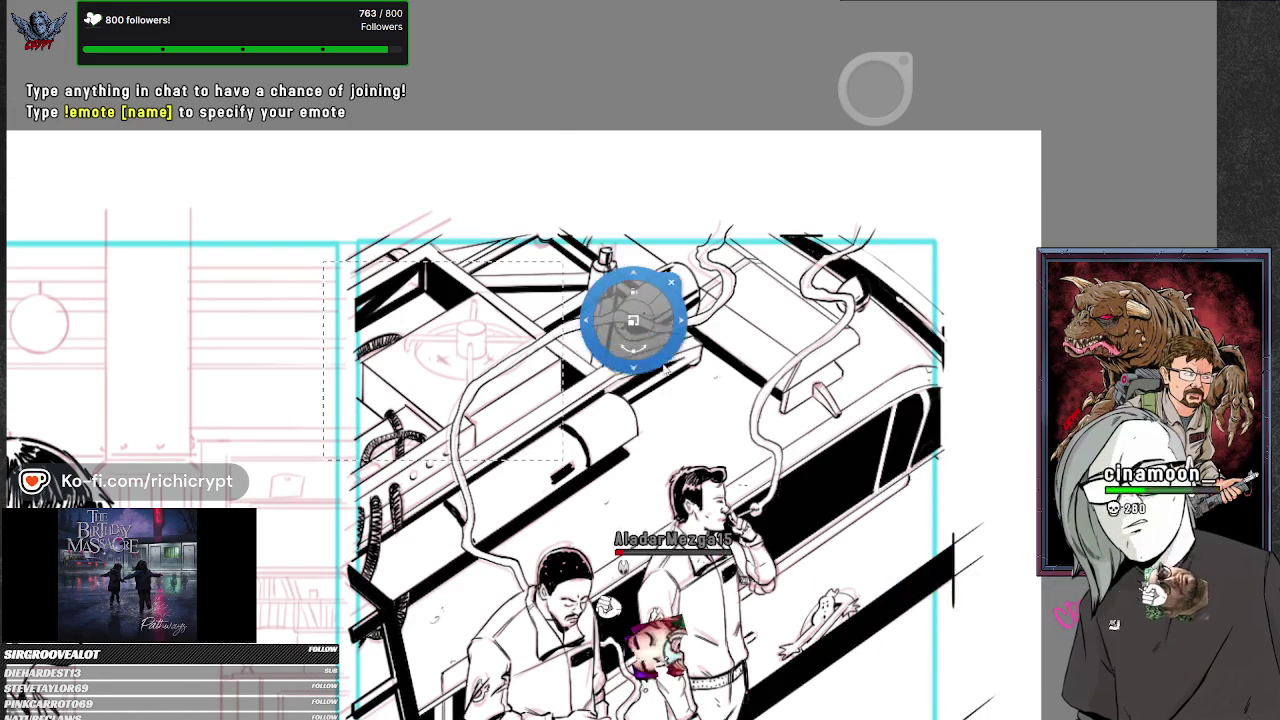
click(651, 488)
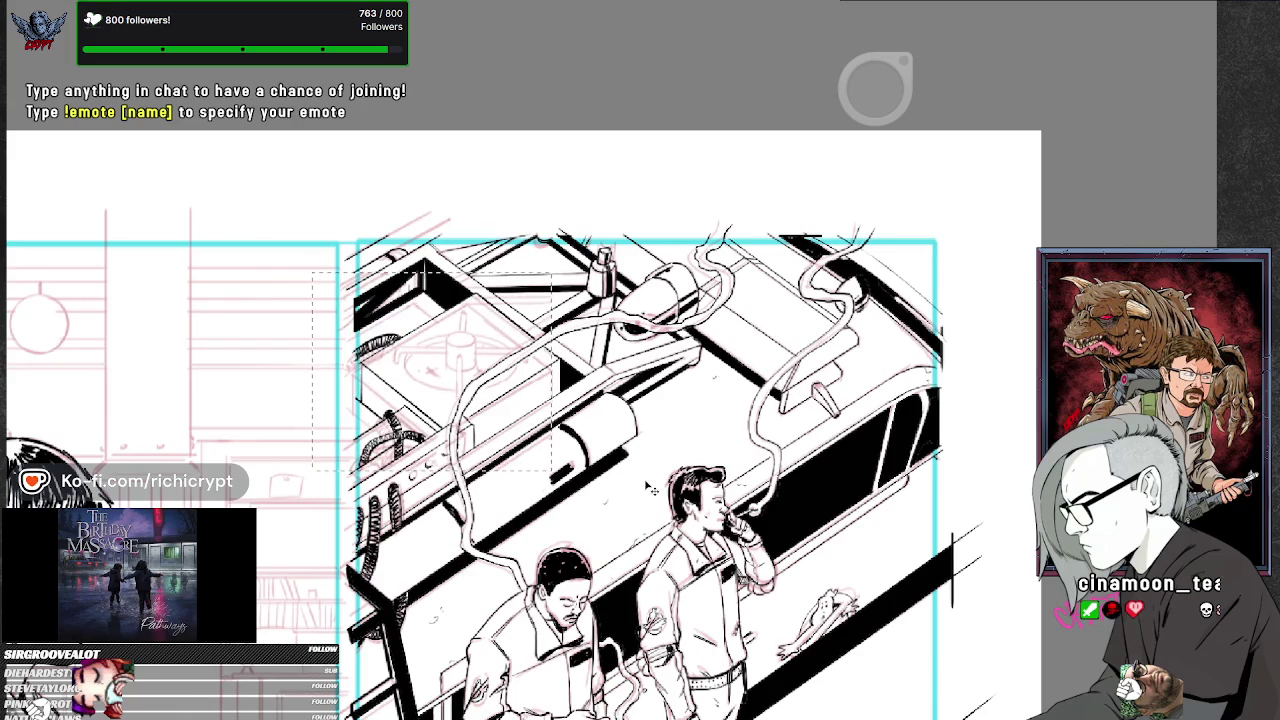
click(643, 455)
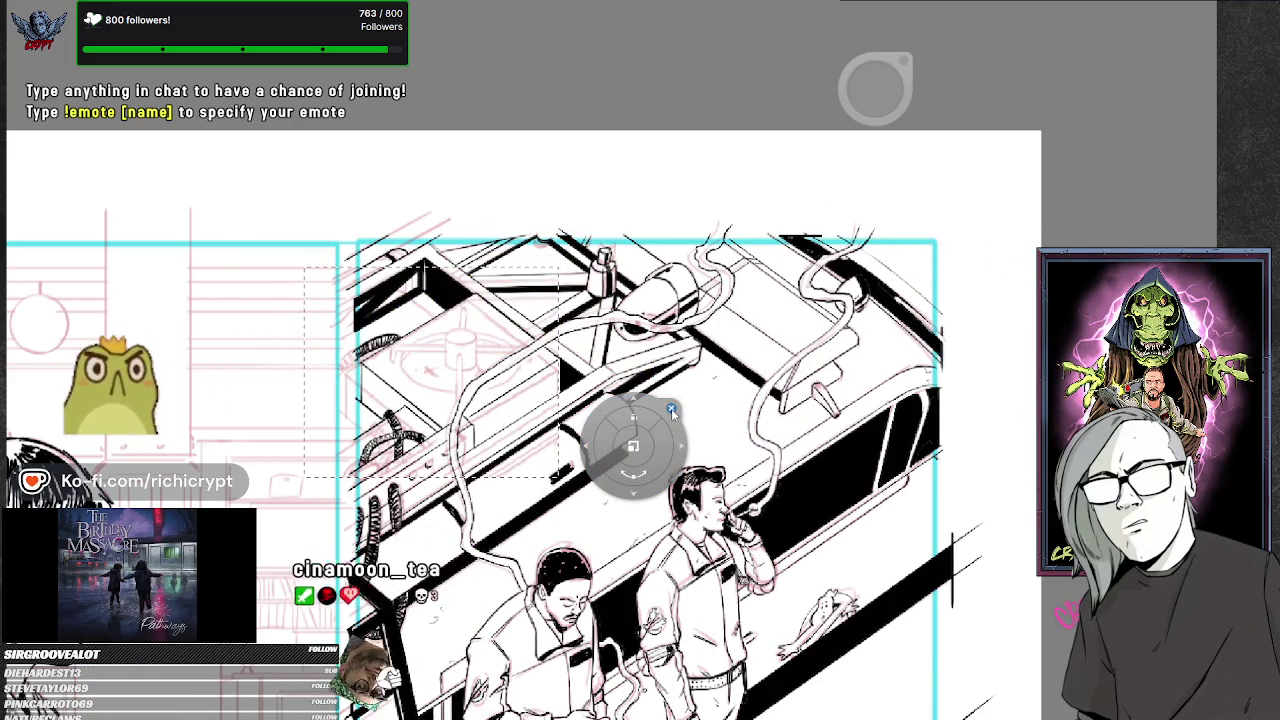
key(Return)
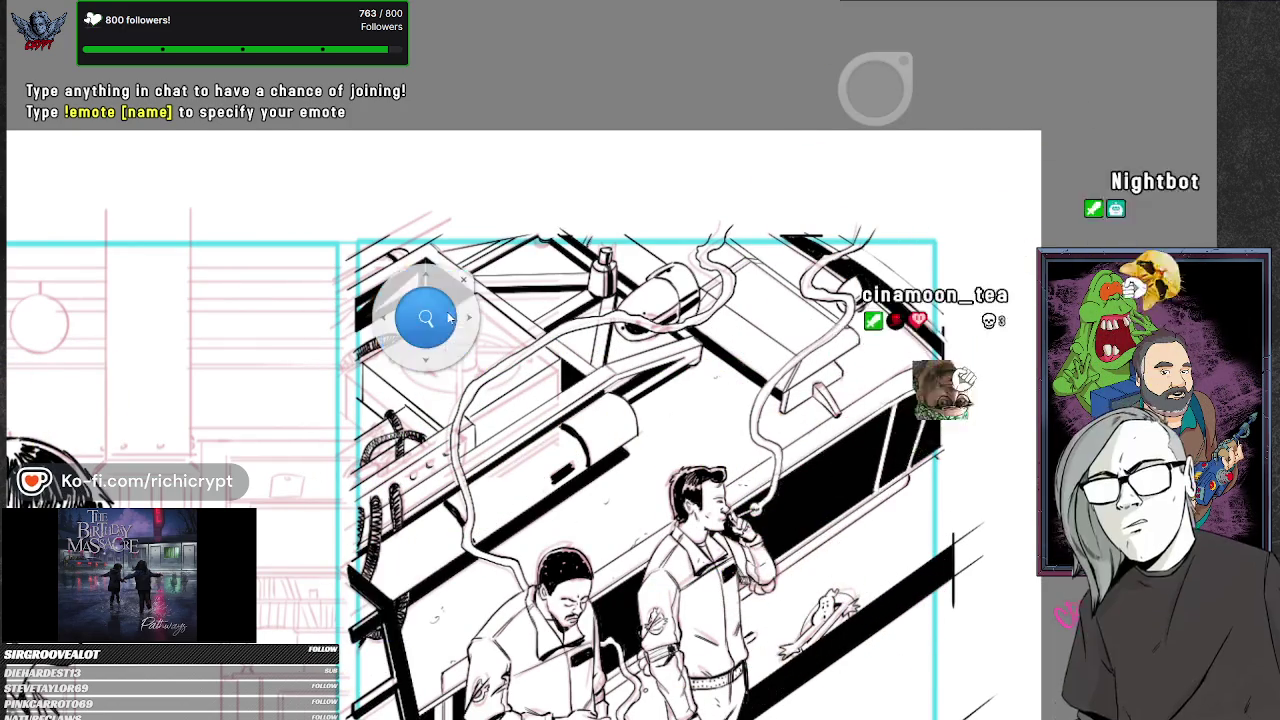
- Fit an ellipse ruler over the cylinder top and ink its elliptical outline
scroll(420, 314, up, 3)
scroll(457, 294, up, 2)
scroll(510, 455, up, 2)
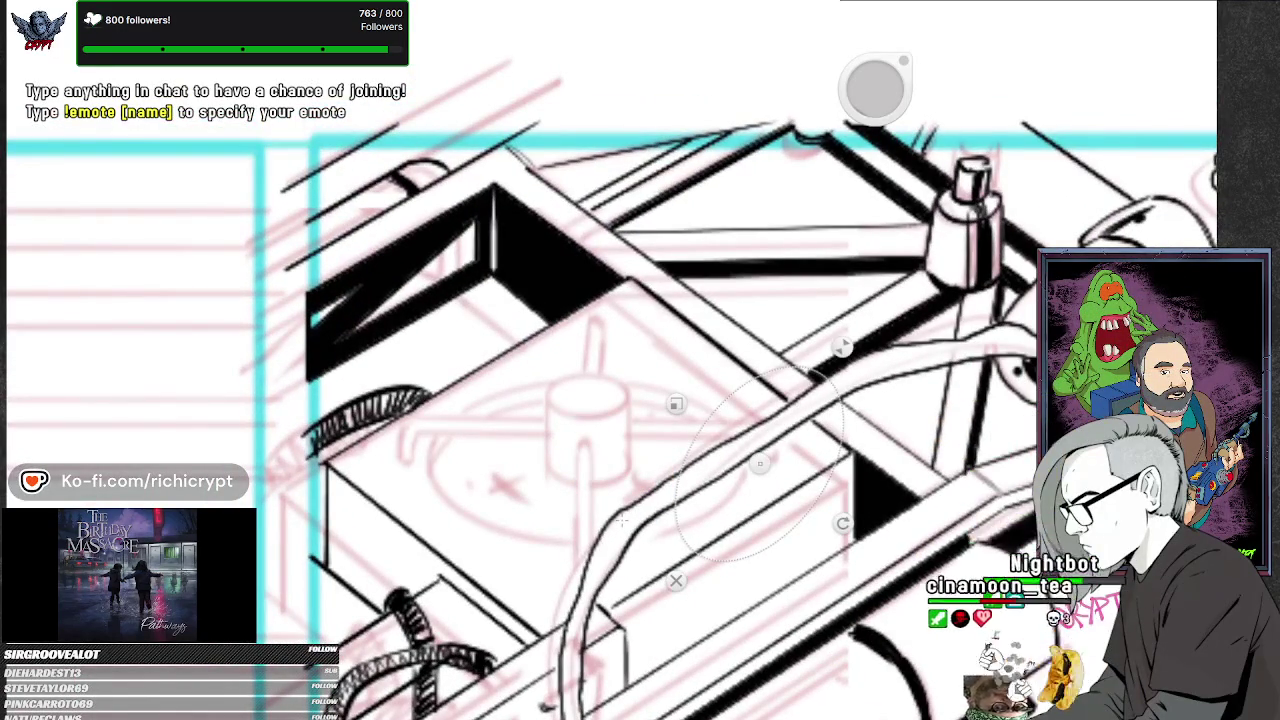
mouse_move(843, 523)
mouse_down()
mouse_move(862, 463)
mouse_move(765, 321)
mouse_up()
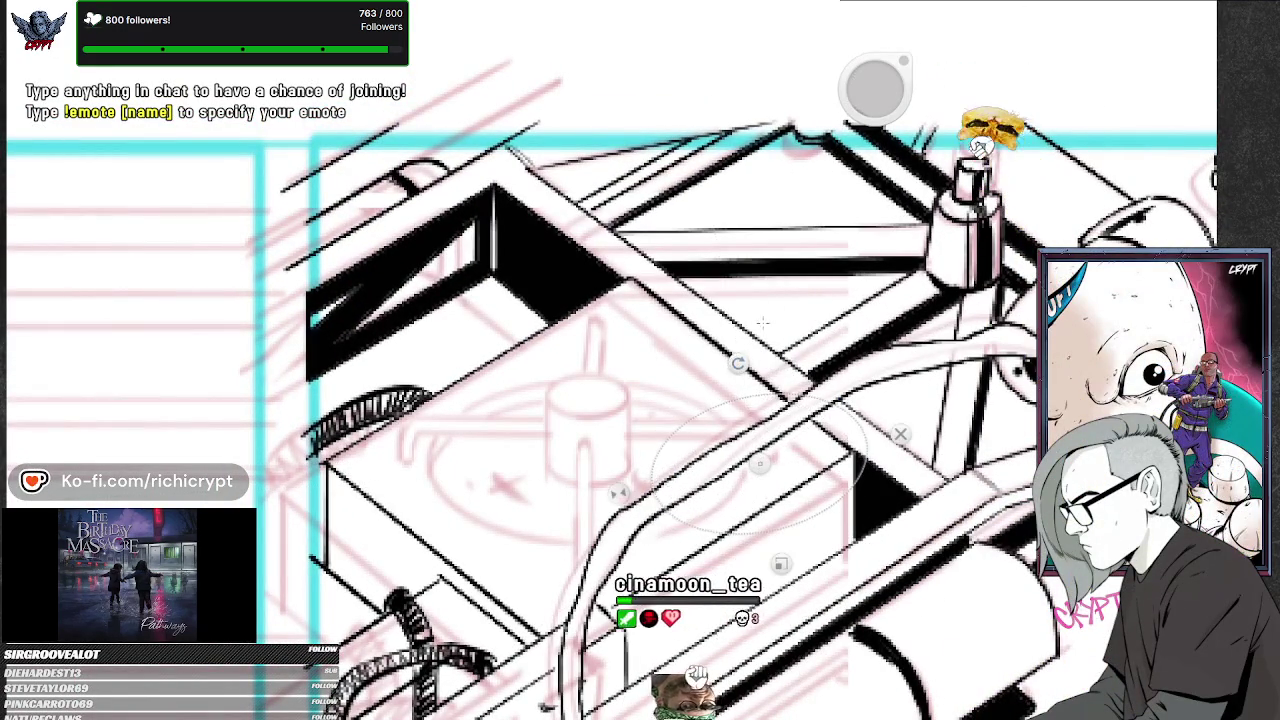
drag(738, 362, 562, 255)
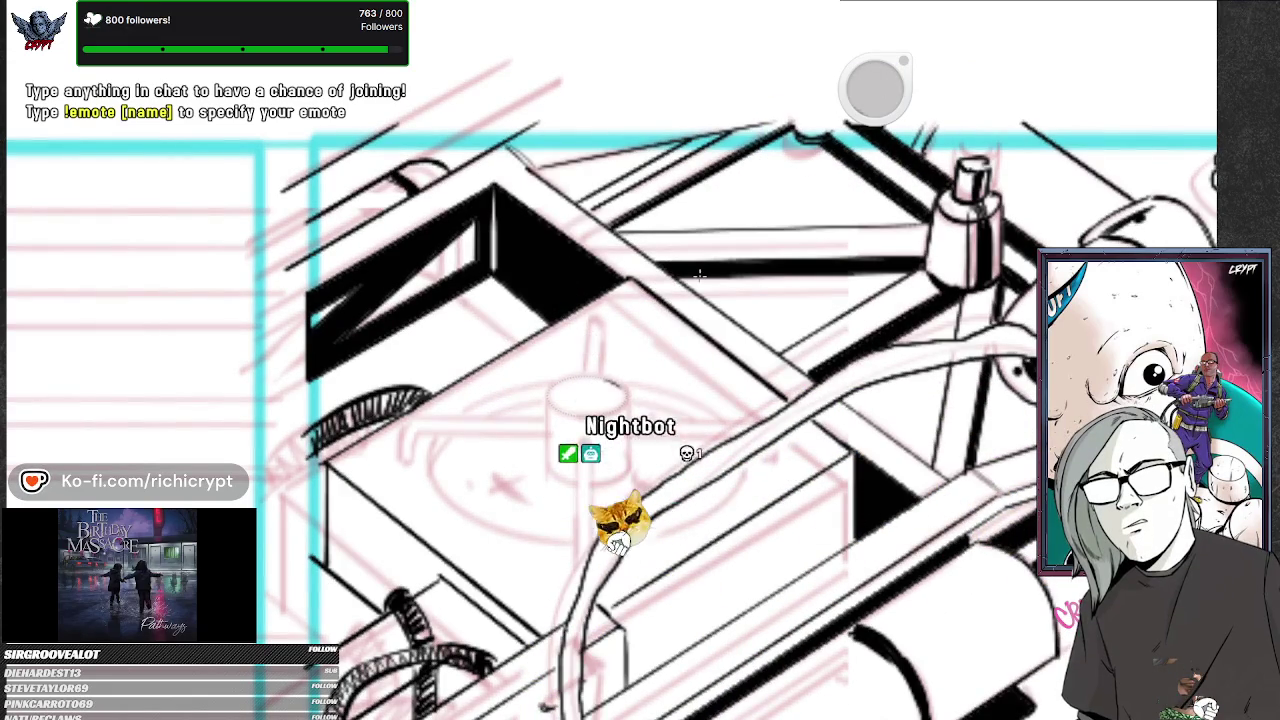
drag(610, 440, 530, 480)
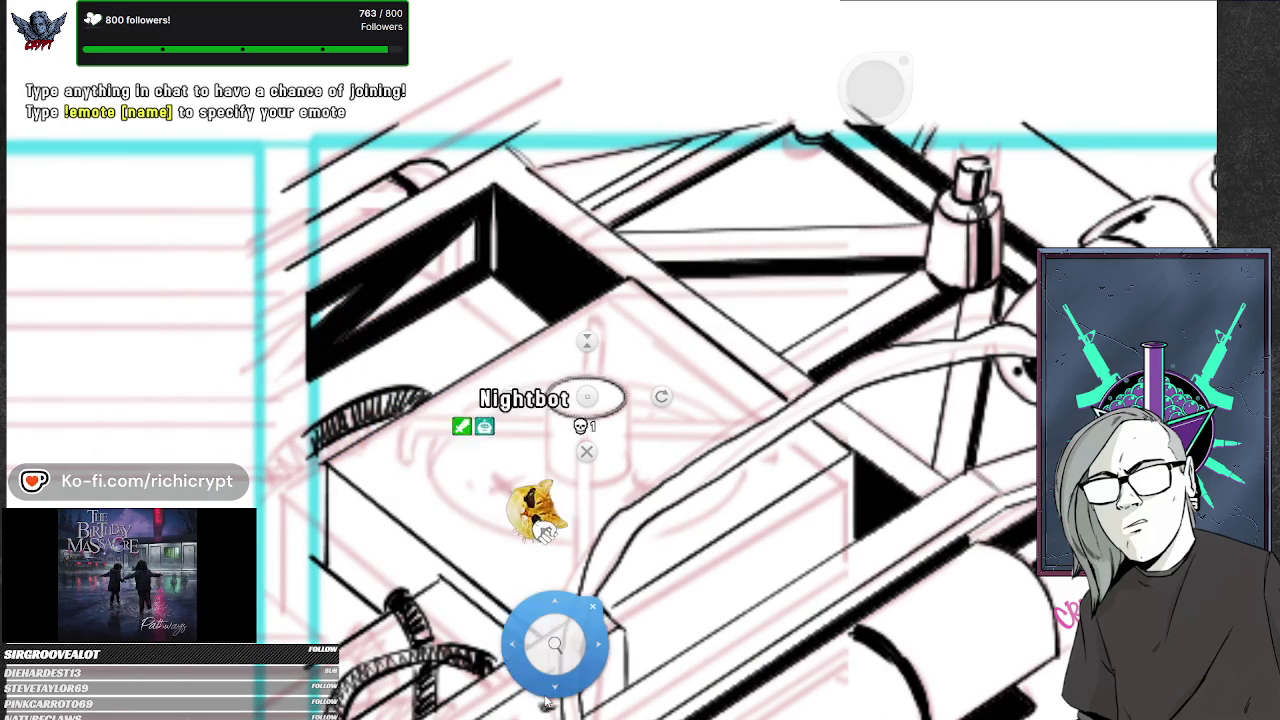
- Ink the cylinder's straight side and upright rod along a straight ruler
drag(707, 604, 705, 536)
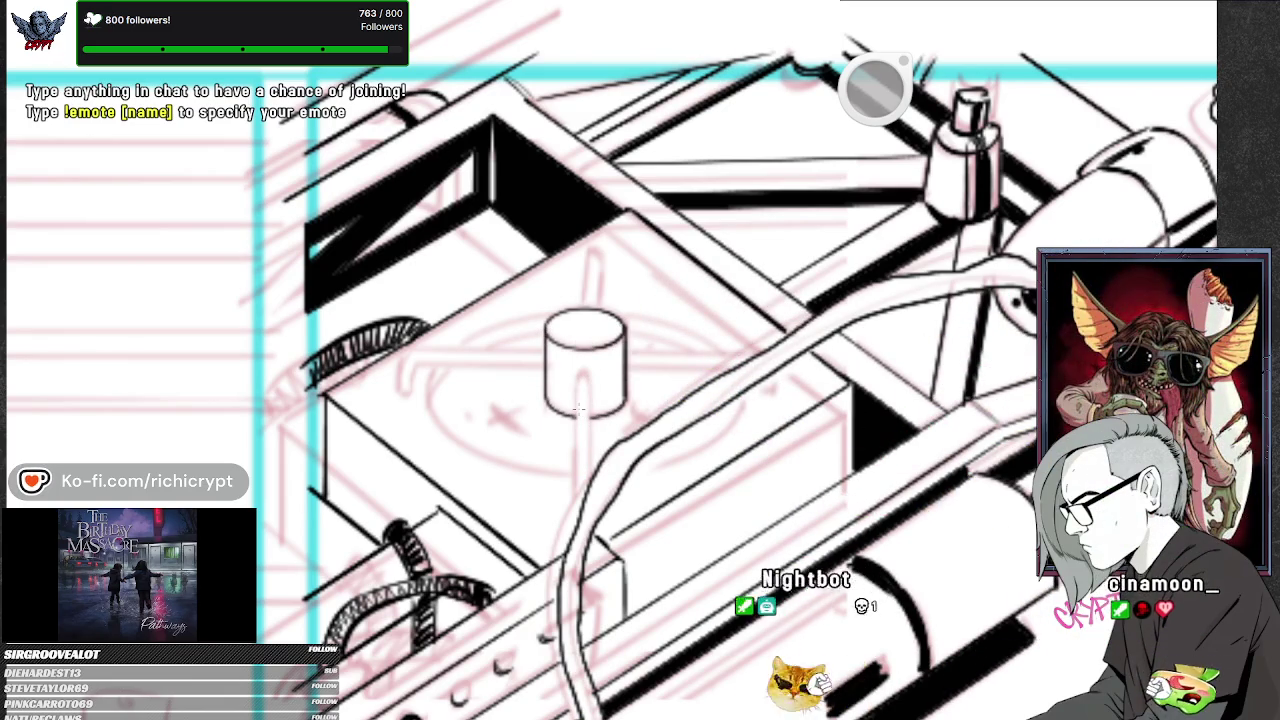
mouse_move(584, 468)
mouse_down()
mouse_move(690, 492)
mouse_move(530, 352)
mouse_move(612, 383)
mouse_up()
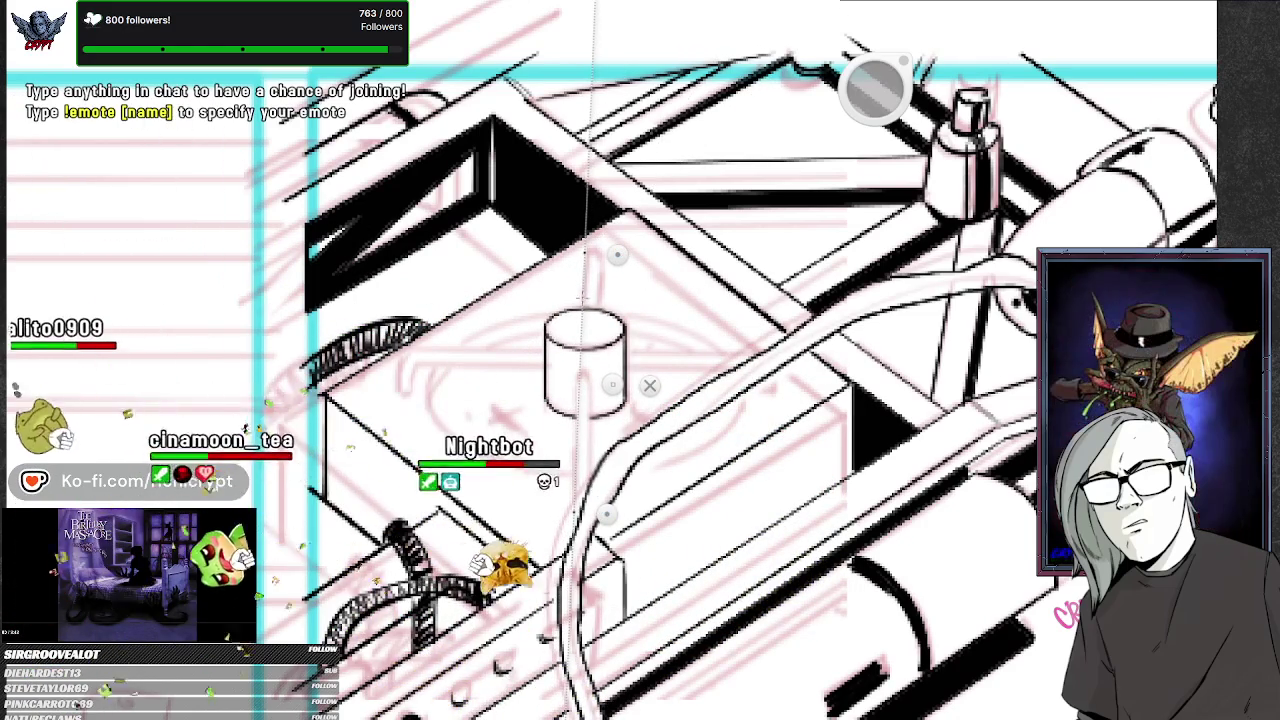
drag(583, 255, 583, 302)
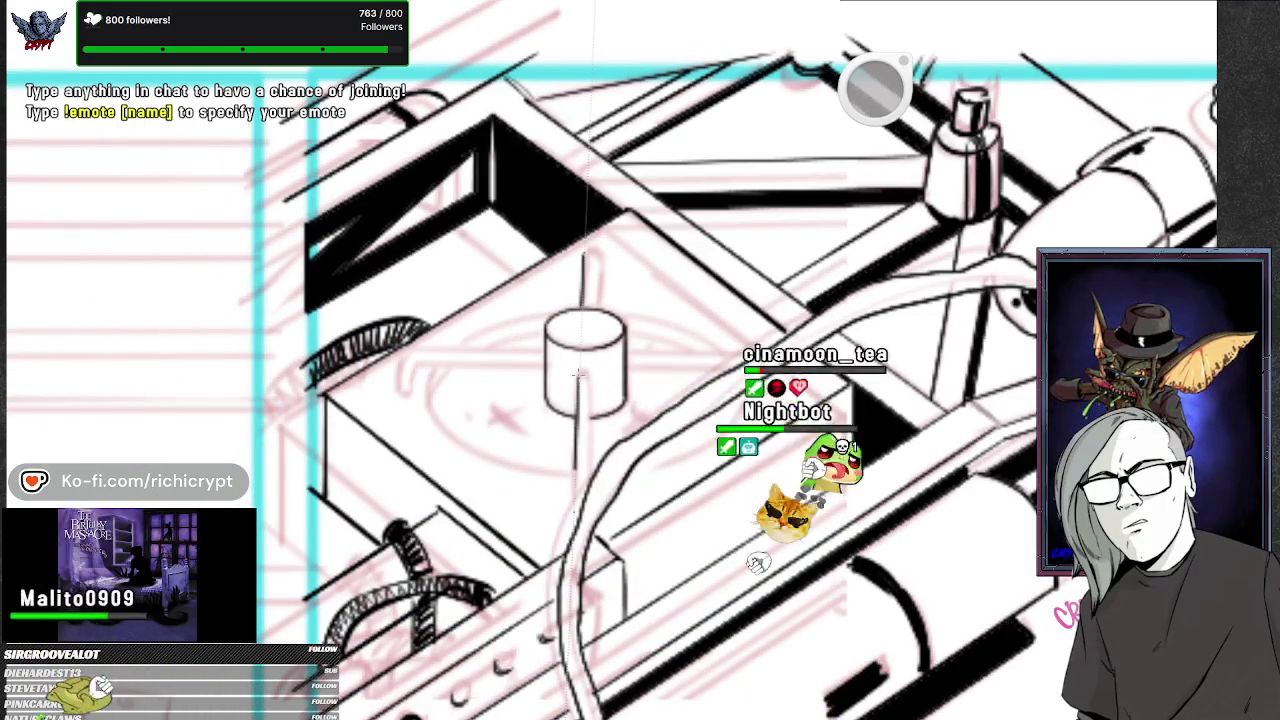
drag(609, 360, 641, 481)
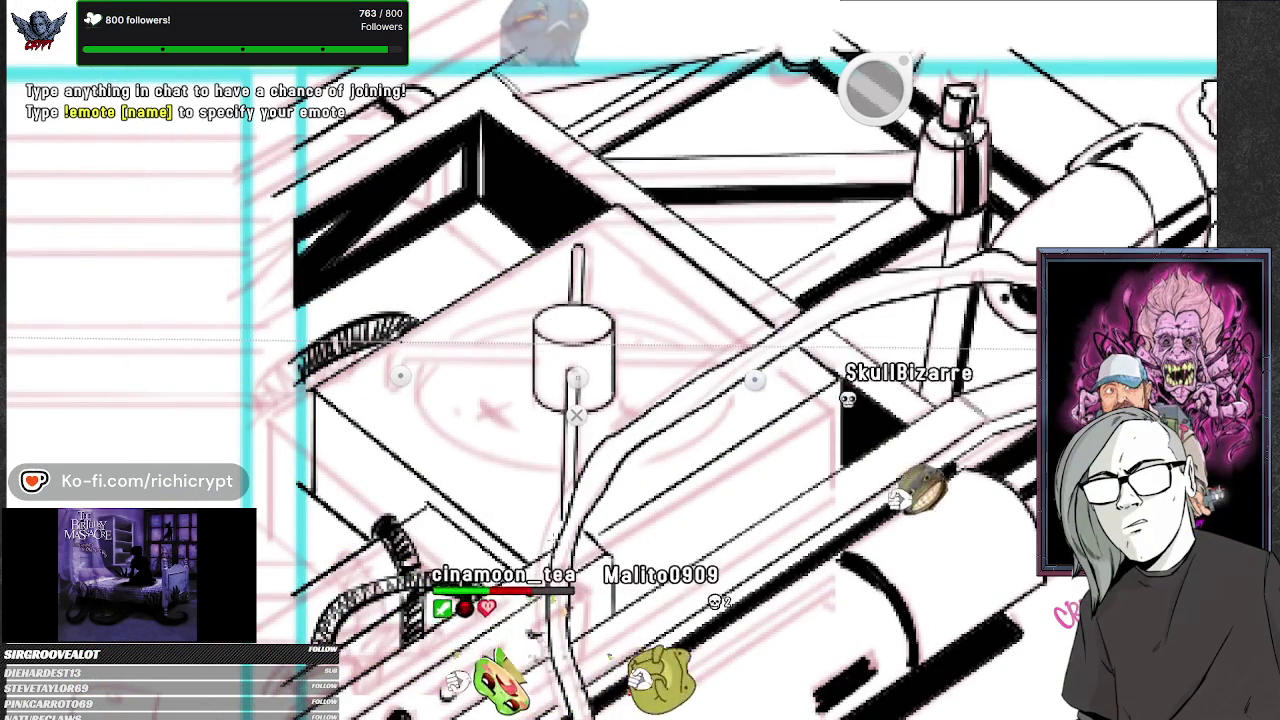
- Ink a horizontal arm from the cylinder and fit the ellipse ruler to the base disk
drag(615, 348, 748, 348)
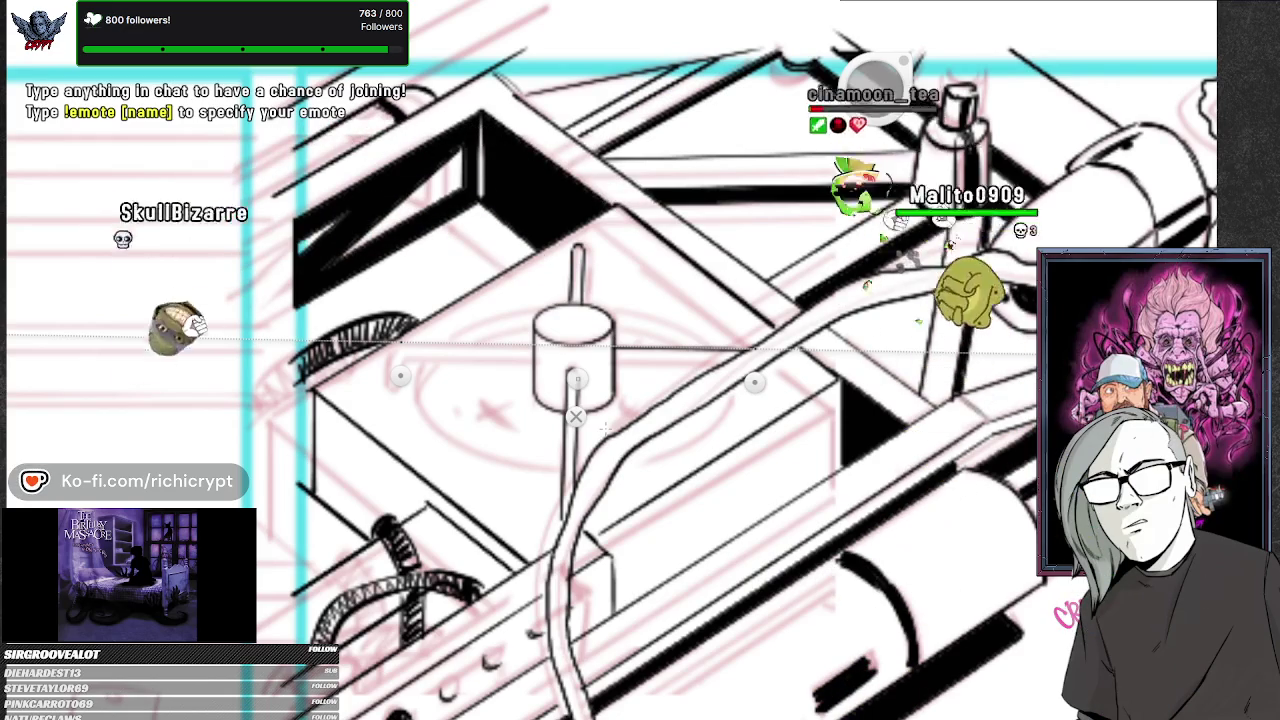
right_click(551, 452)
drag(551, 452, 560, 432)
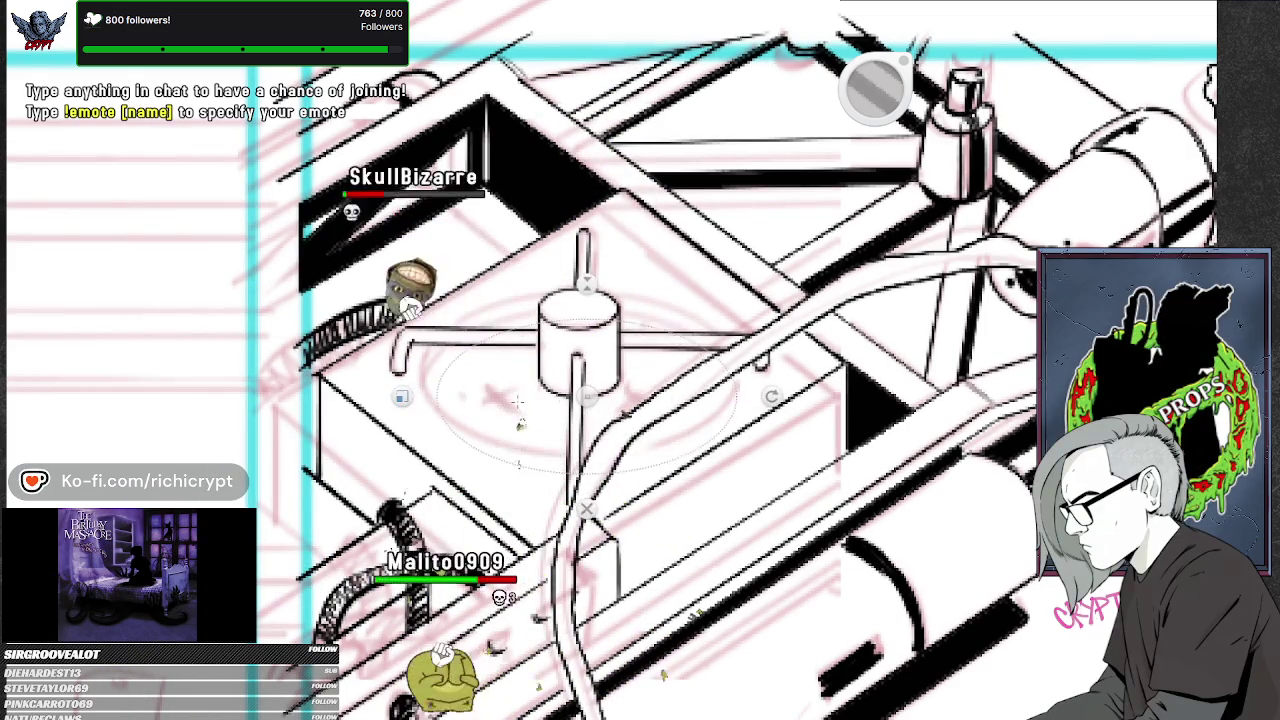
drag(587, 397, 581, 375)
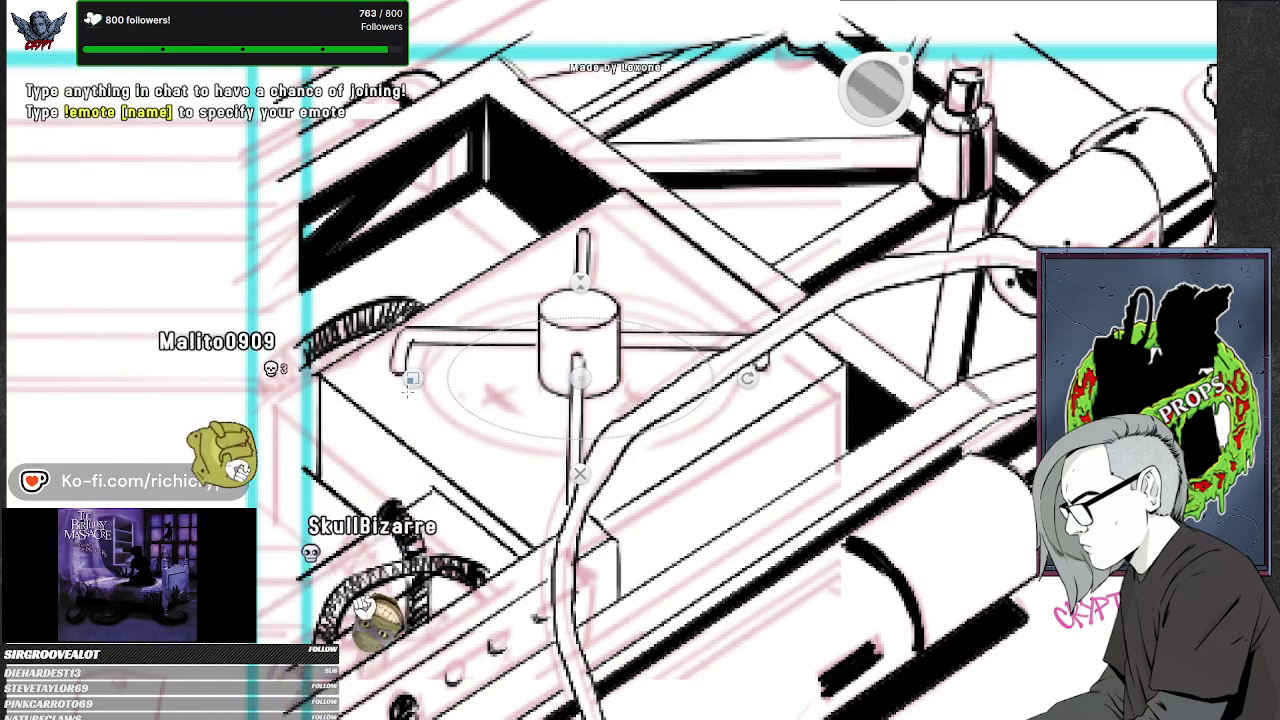
drag(407, 392, 398, 392)
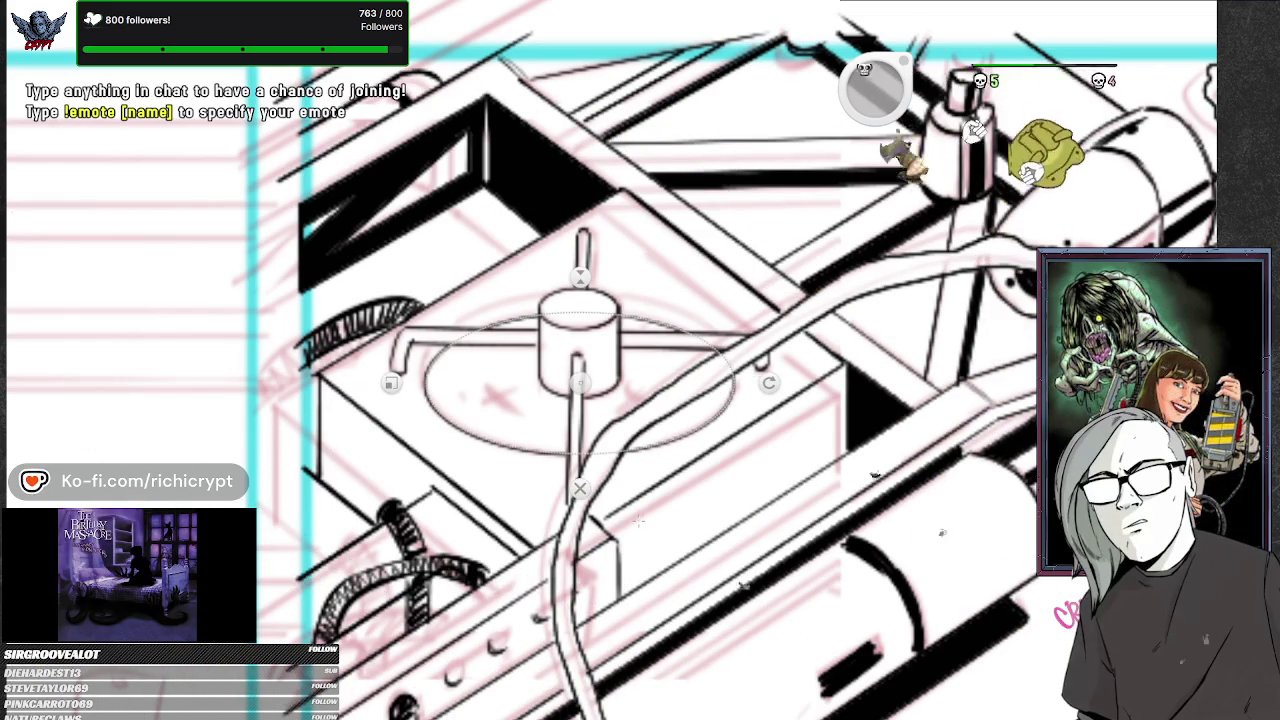
drag(580, 383, 580, 368)
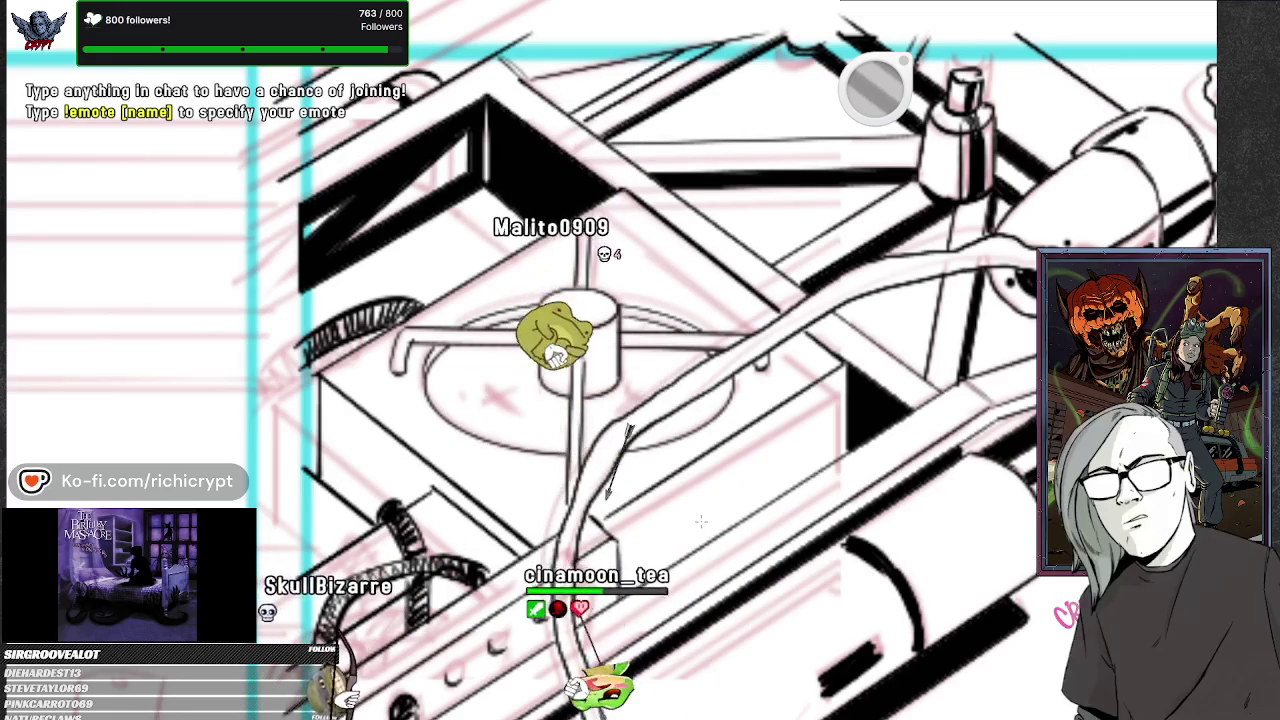
- Fill the disk, stem area and pipe shadow with solid black, undoing an oversized fill
click(665, 377)
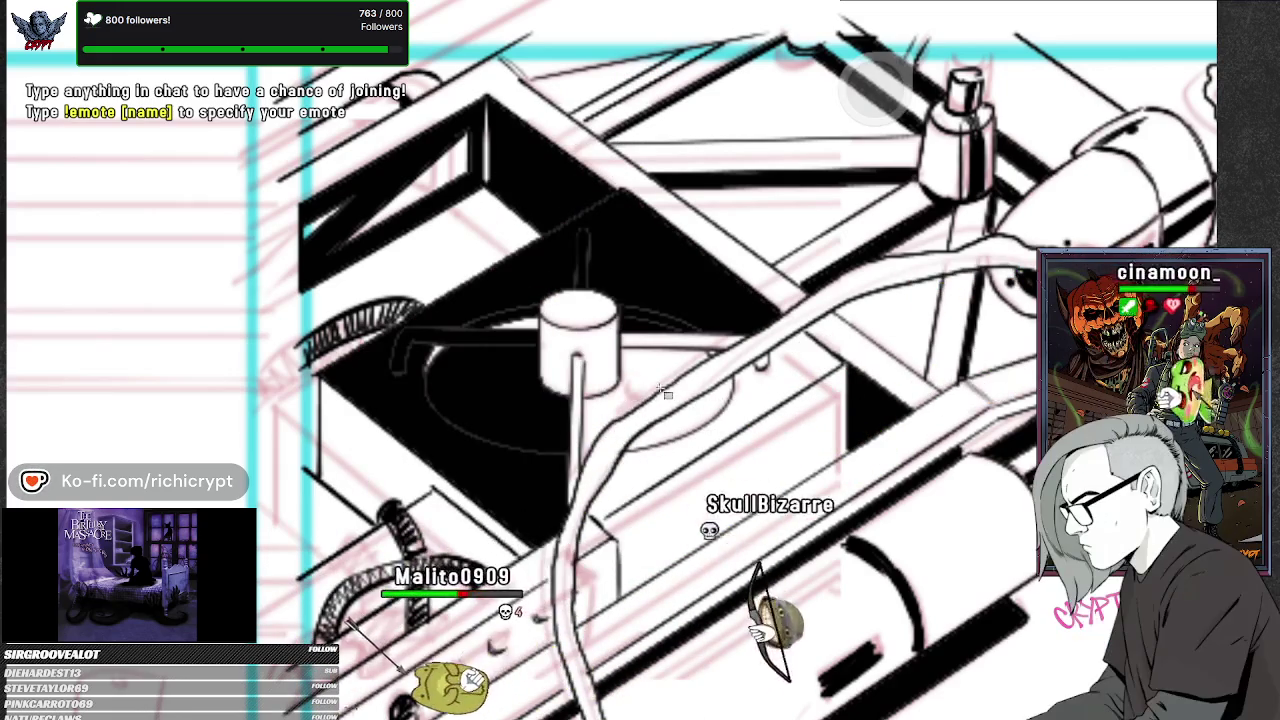
key(ctrl+z)
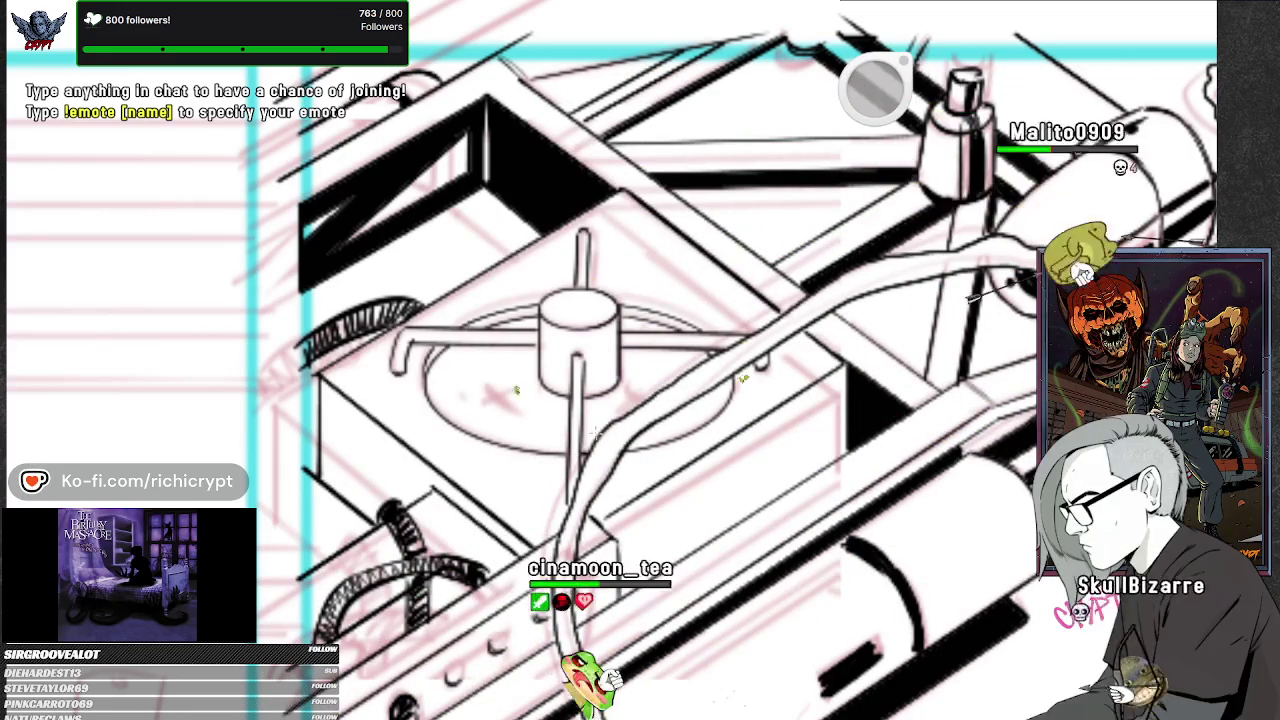
click(583, 400)
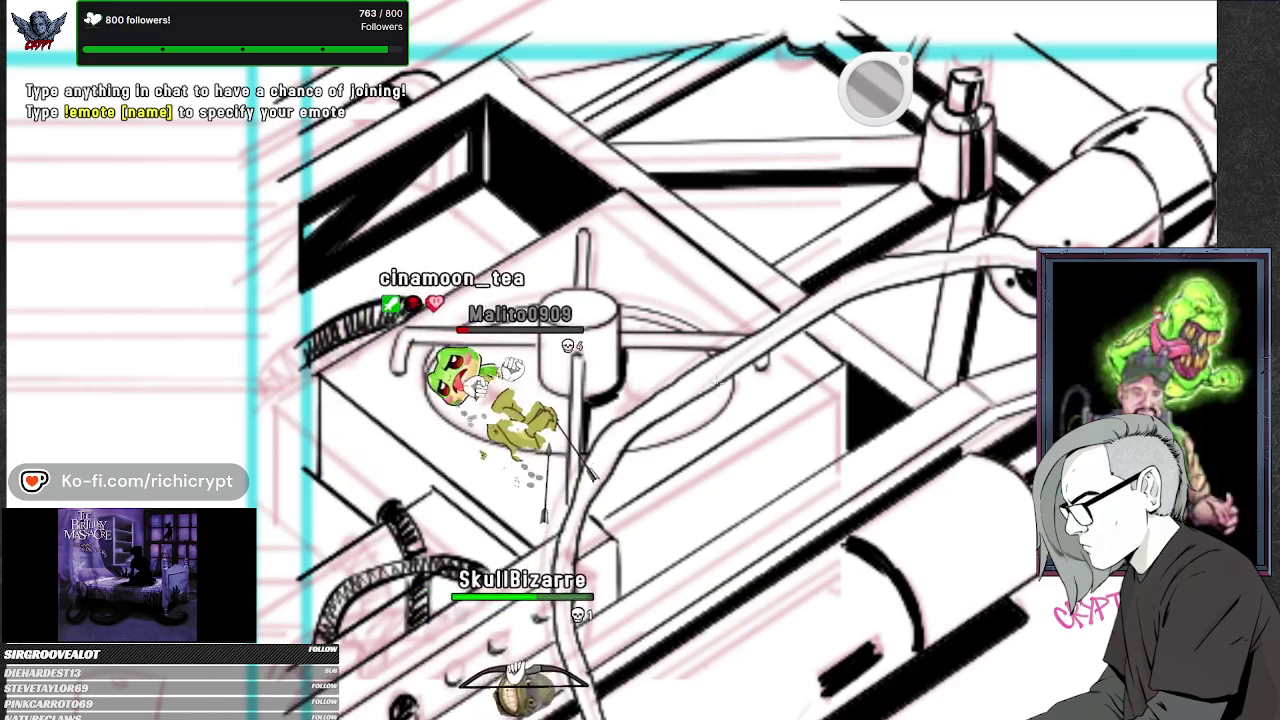
click(628, 446)
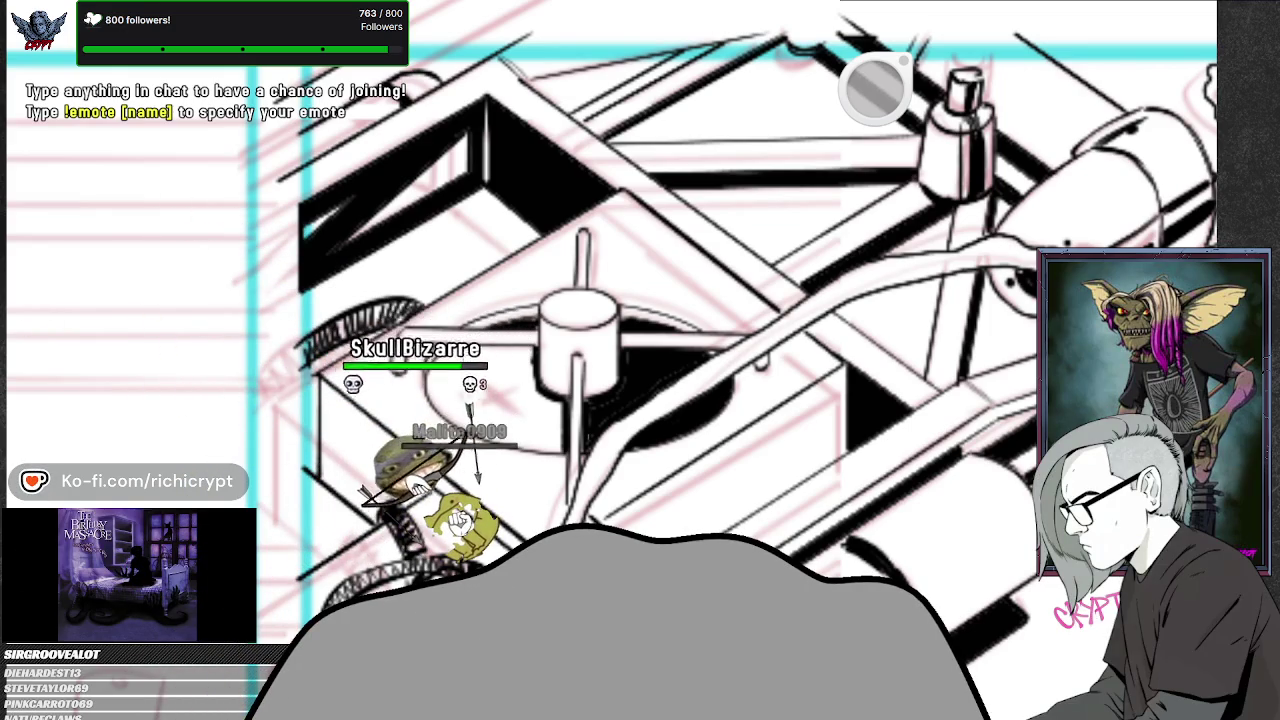
- Zoom out from the roof detail to see more of the page
mouse_move(786, 358)
mouse_down()
mouse_move(790, 490)
mouse_move(771, 510)
mouse_up()
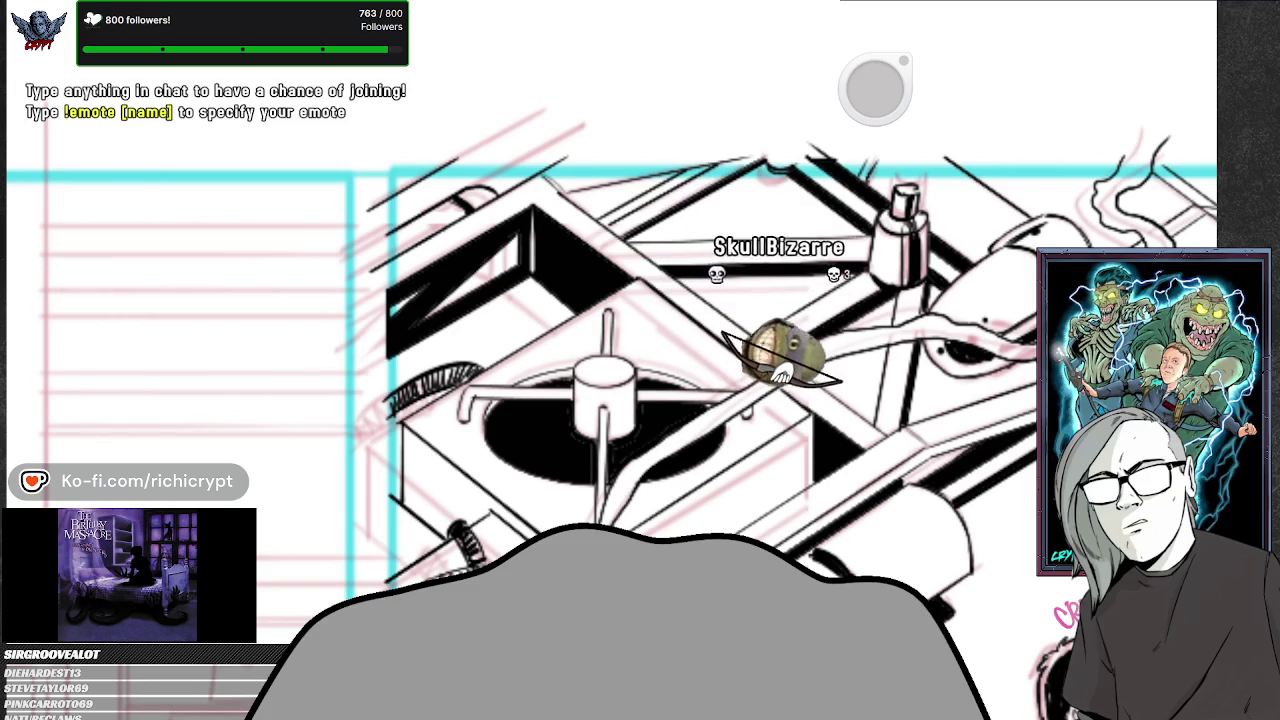
mouse_move(791, 377)
mouse_down()
mouse_move(728, 526)
mouse_move(735, 500)
mouse_up()
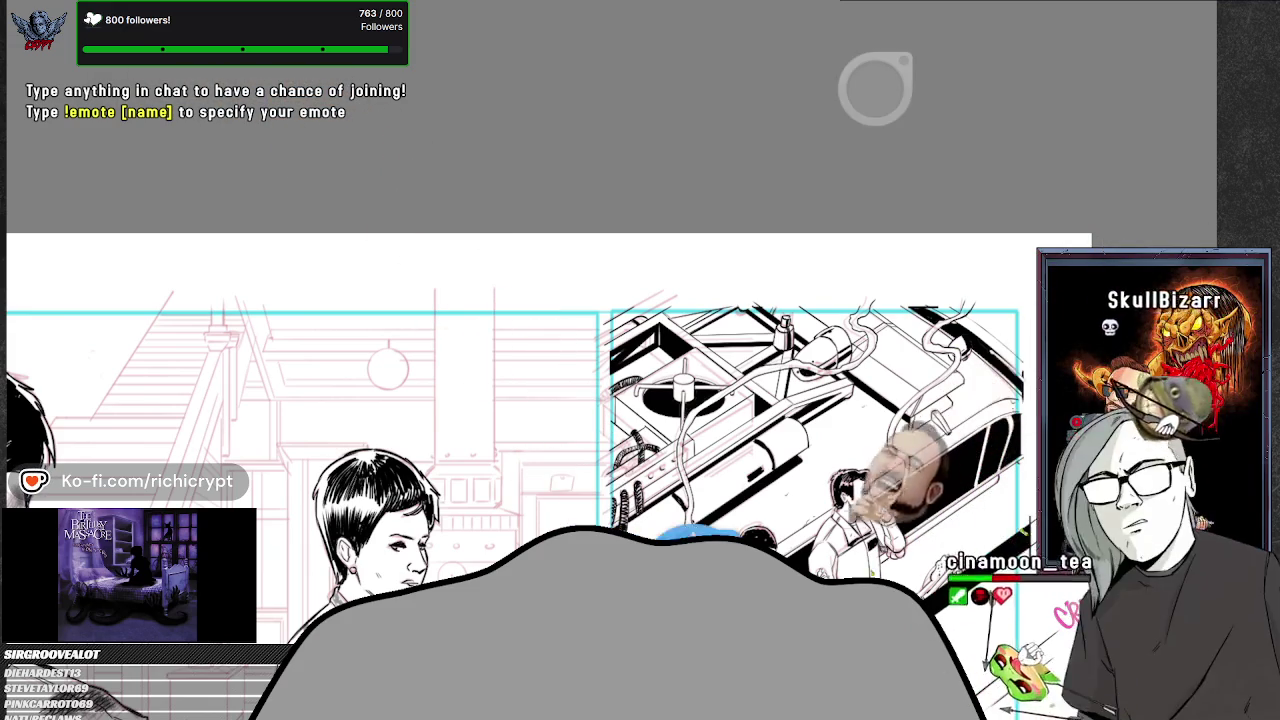
scroll(600, 450, down, 1)
- Zoom out to frame the inked Ecto-1 panel beside both top-row character panels
scroll(500, 470, down, 2)
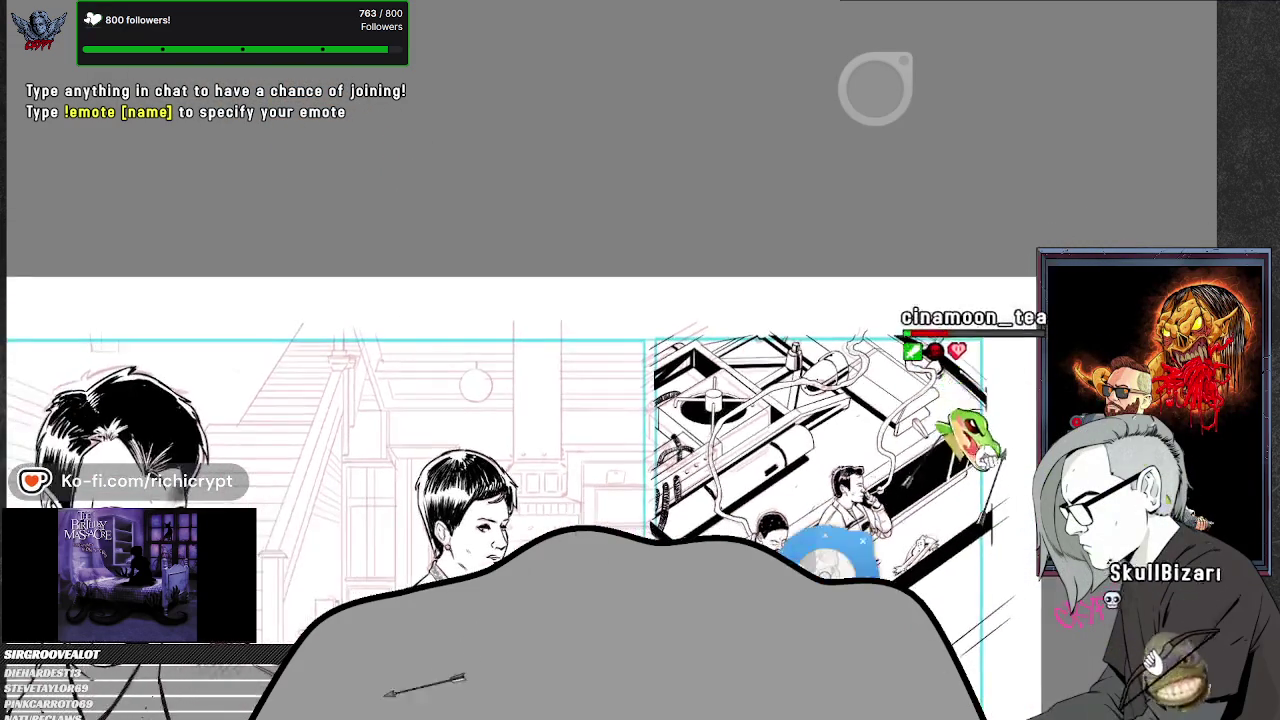
scroll(500, 450, down, 1)
scroll(500, 450, down, 1)
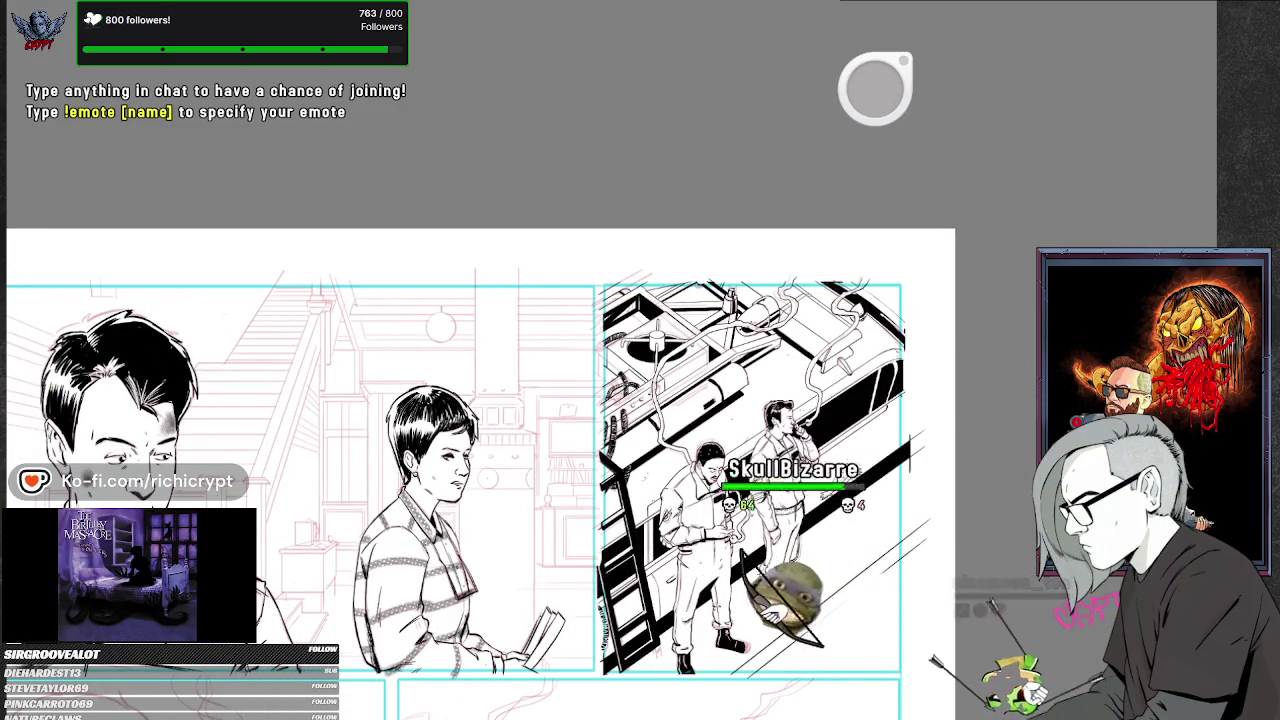
scroll(853, 590, down, 2)
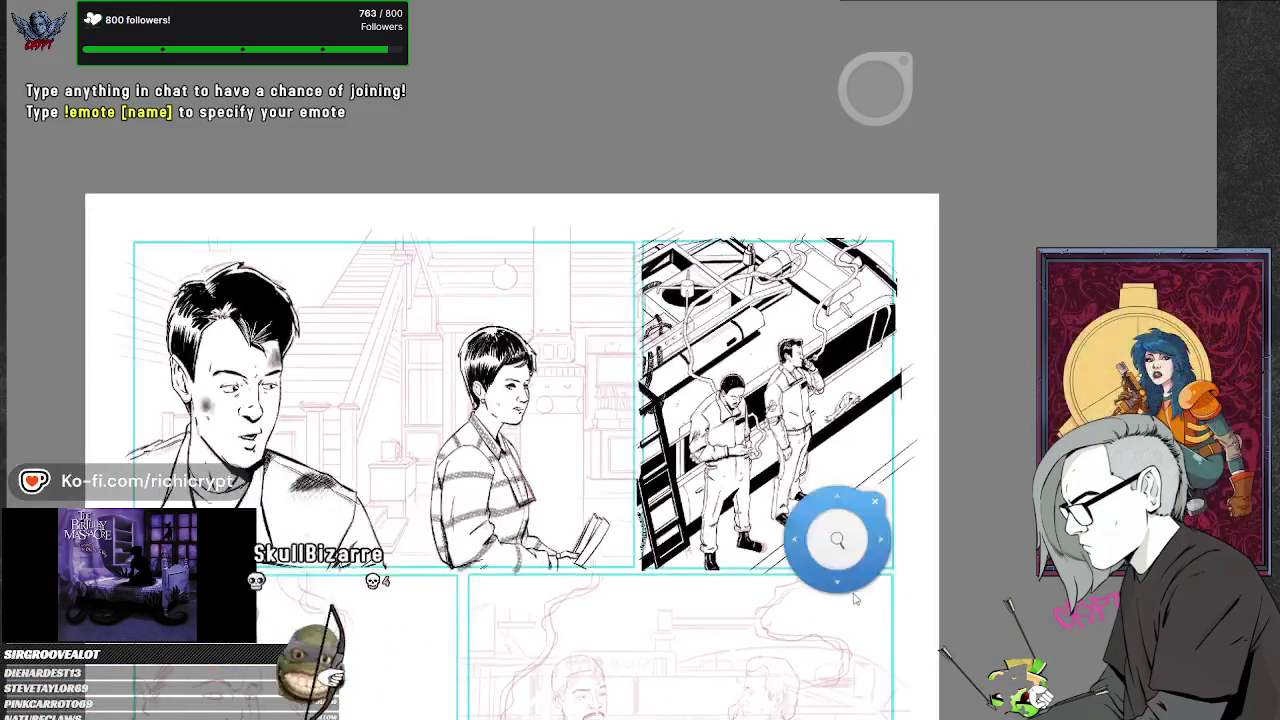
scroll(853, 590, down, 1)
scroll(850, 560, down, 1)
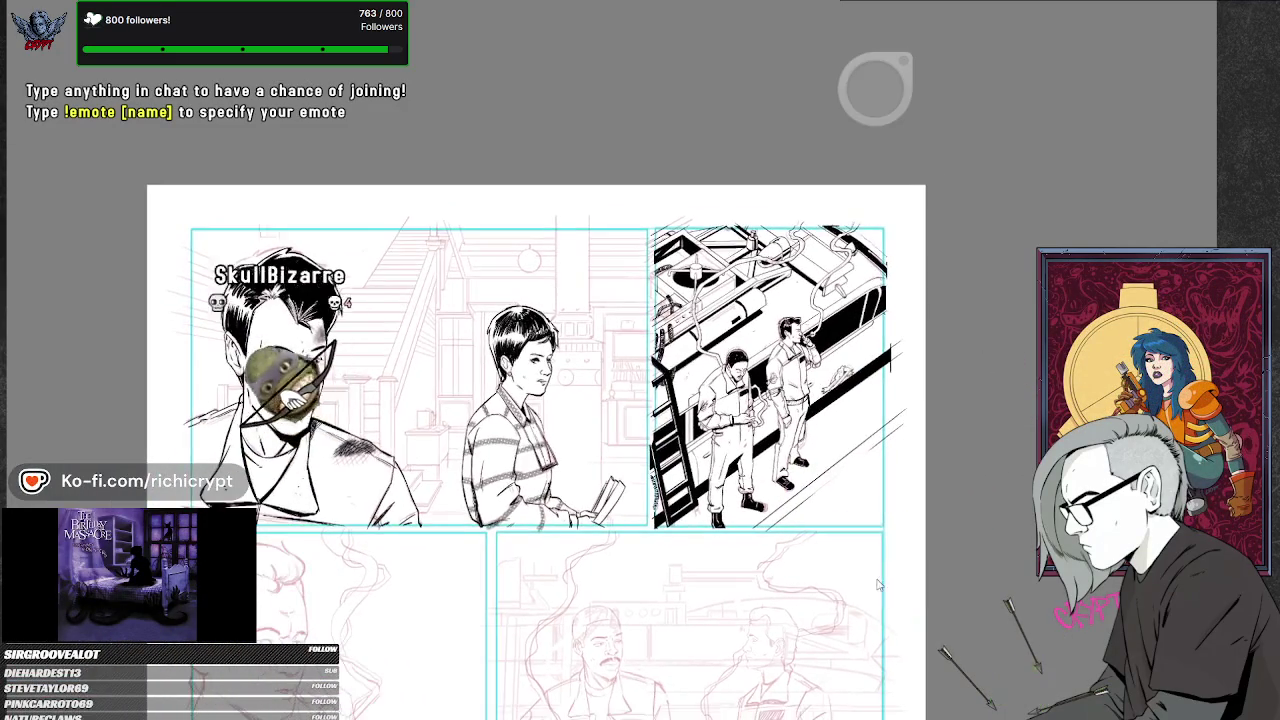
scroll(871, 615, down, 1)
scroll(825, 605, down, 1)
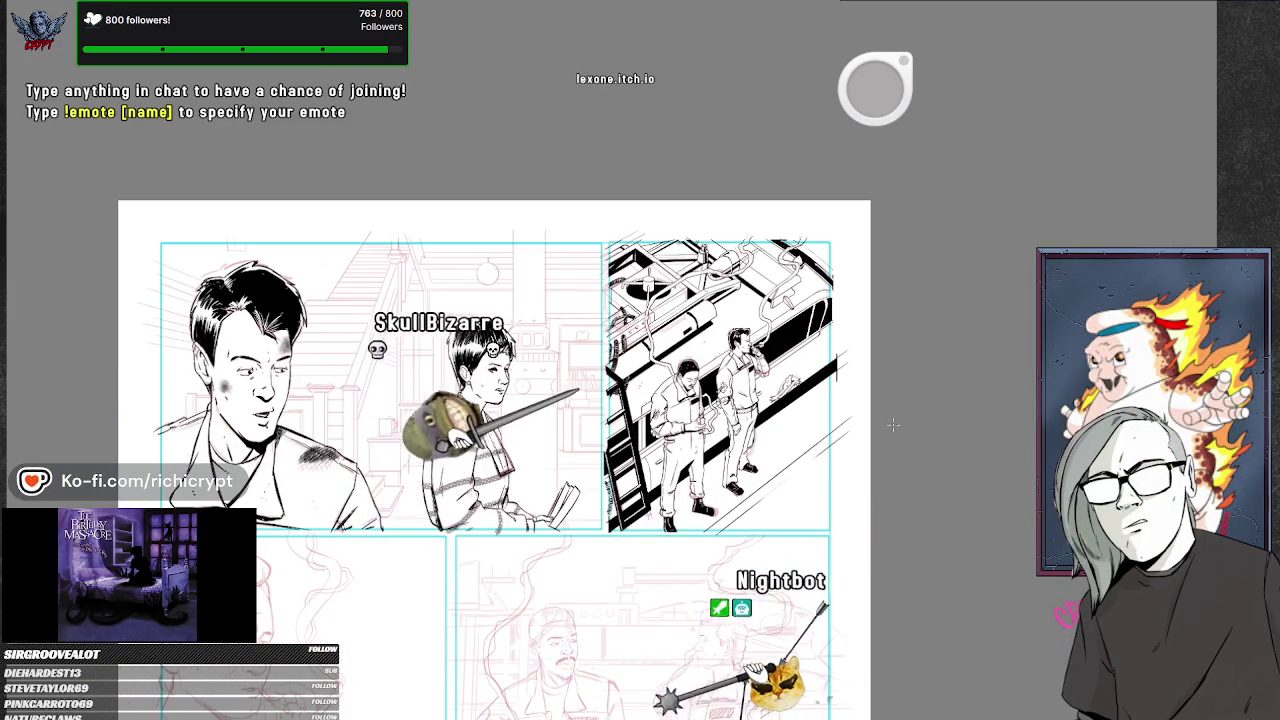
- Zoom into the smoking man's panel and ink the smoke curve beside his hand
scroll(888, 436, down, 3)
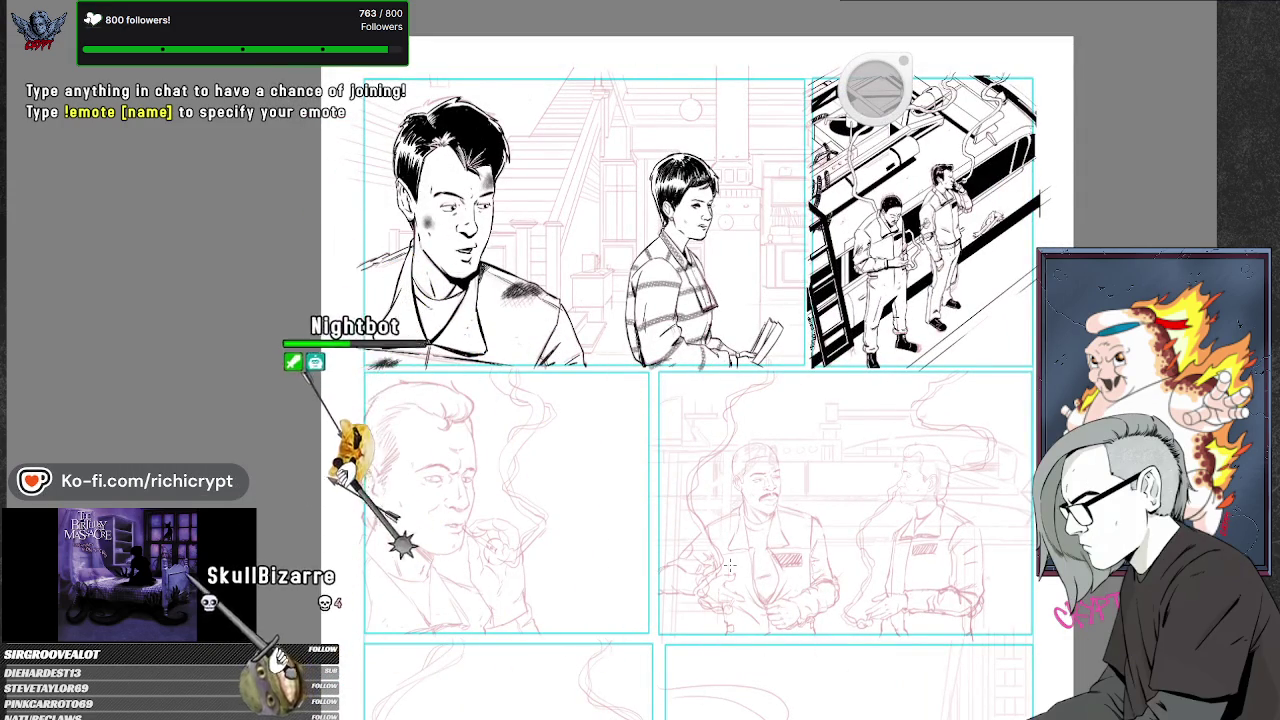
scroll(538, 630, up, 1)
scroll(538, 630, up, 2)
scroll(538, 630, up, 2)
scroll(538, 630, up, 2)
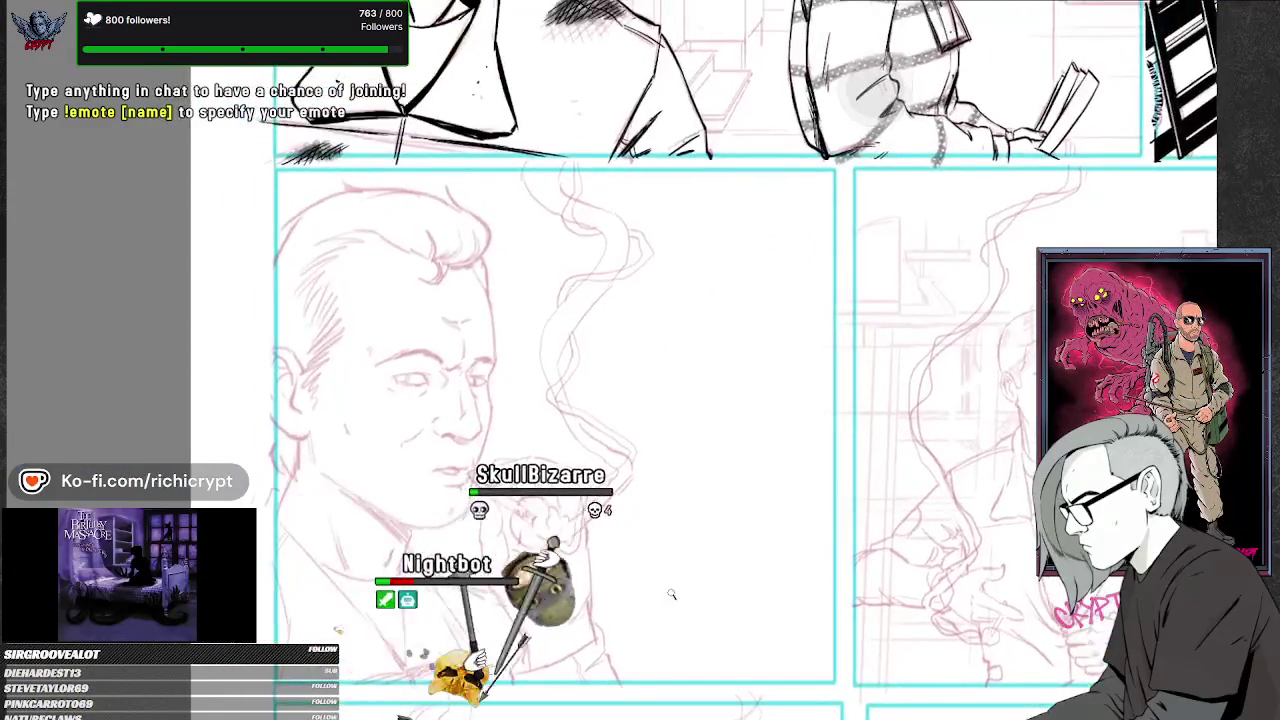
scroll(651, 577, up, 2)
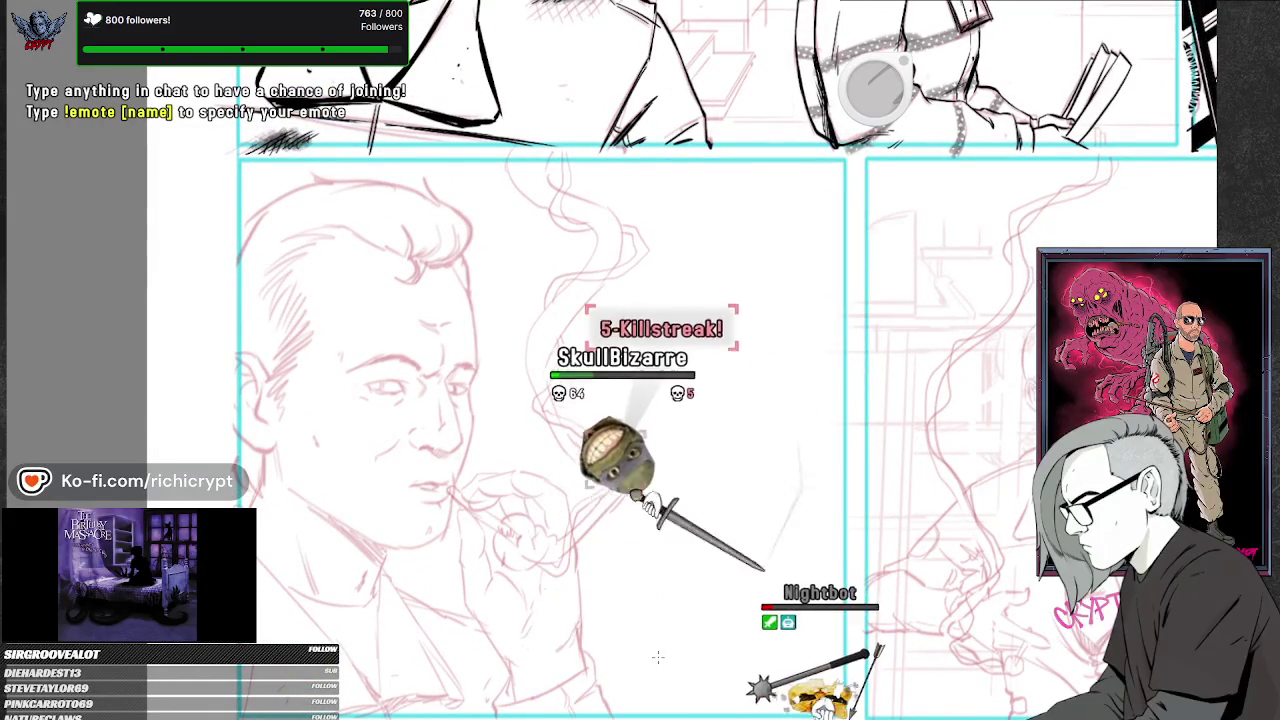
mouse_move(527, 511)
mouse_down()
mouse_move(566, 534)
mouse_move(601, 484)
mouse_up()
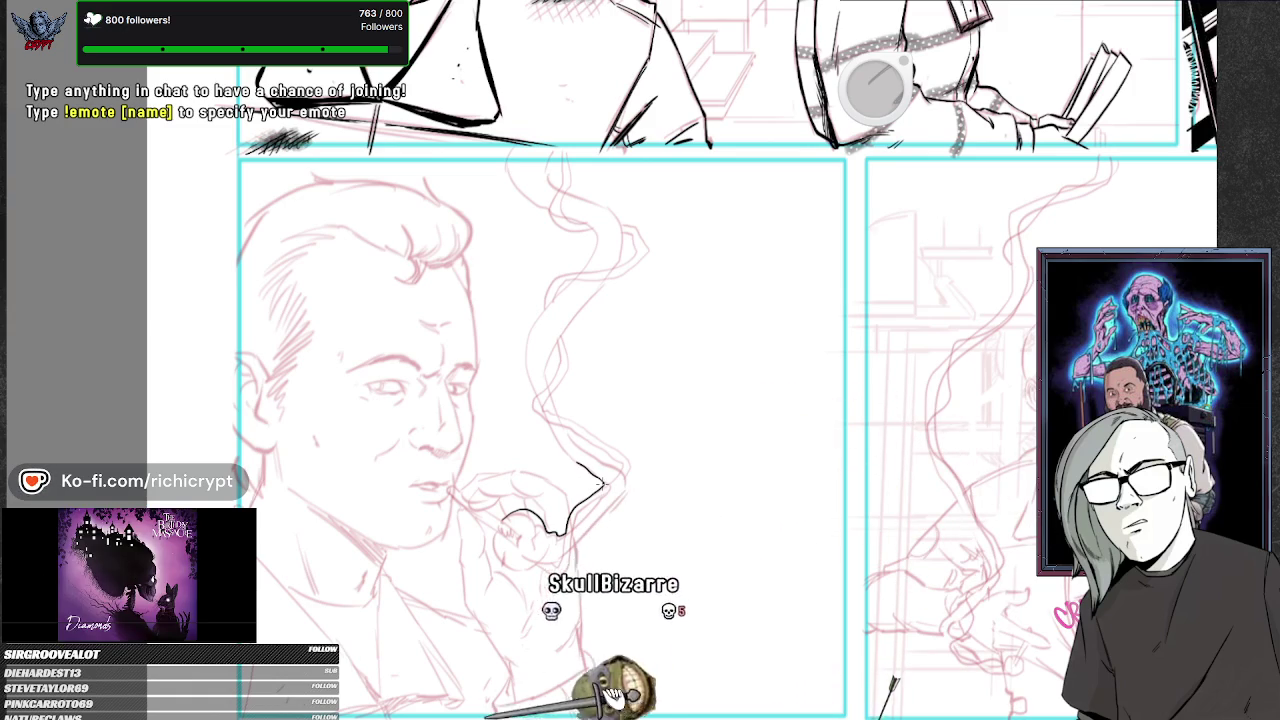
- Carry the smoke outline up to the panel top and ink the upper curl's other edge
drag(533, 393, 545, 424)
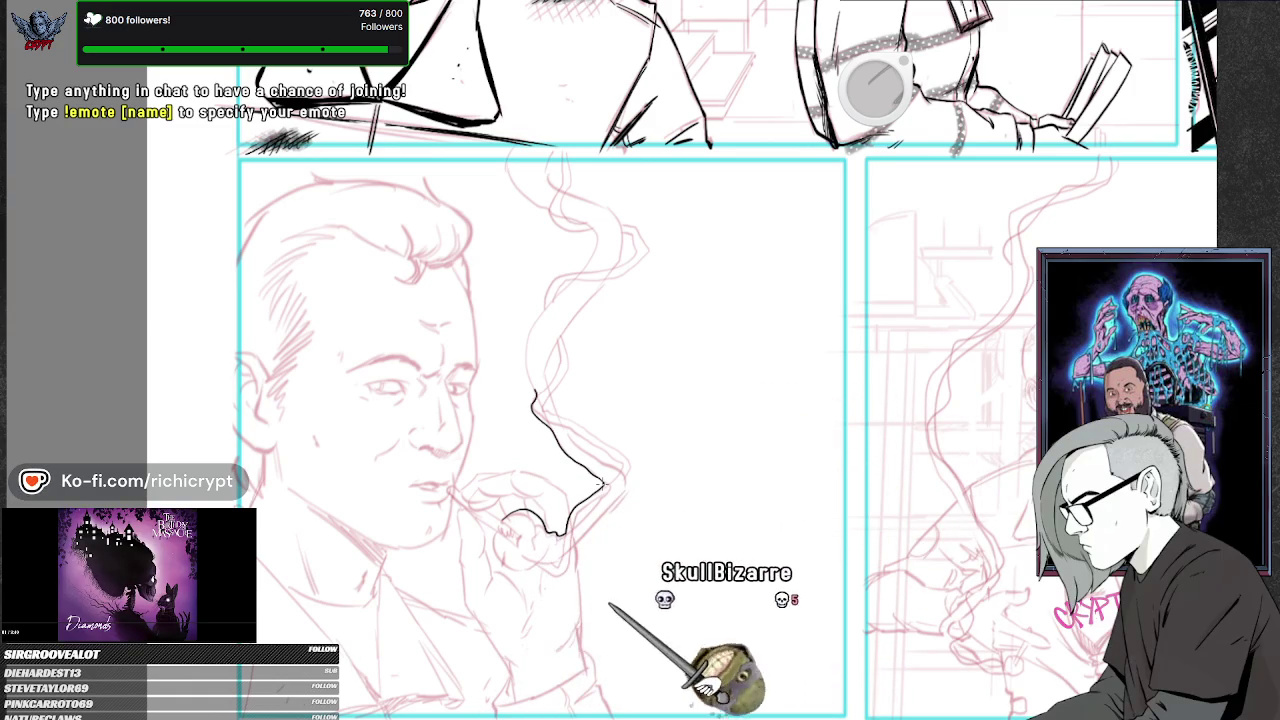
drag(528, 366, 541, 312)
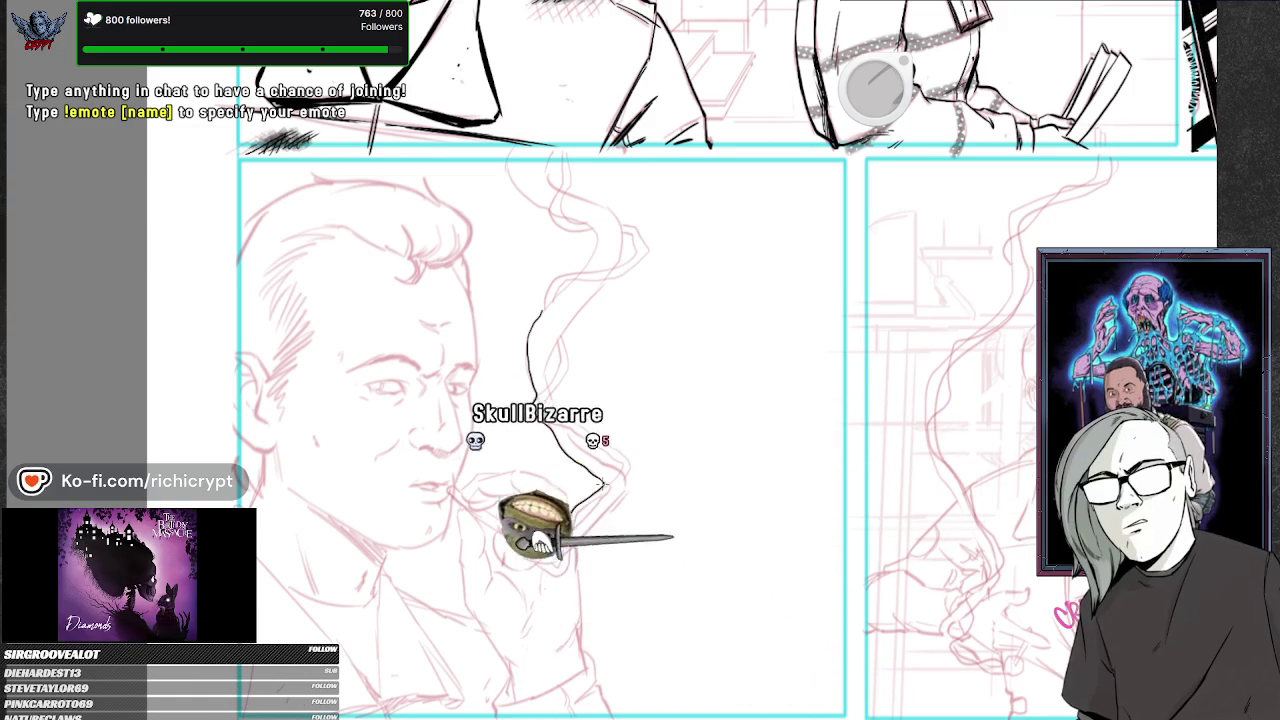
mouse_move(575, 273)
mouse_down()
mouse_move(597, 237)
mouse_move(545, 208)
mouse_move(510, 158)
mouse_up()
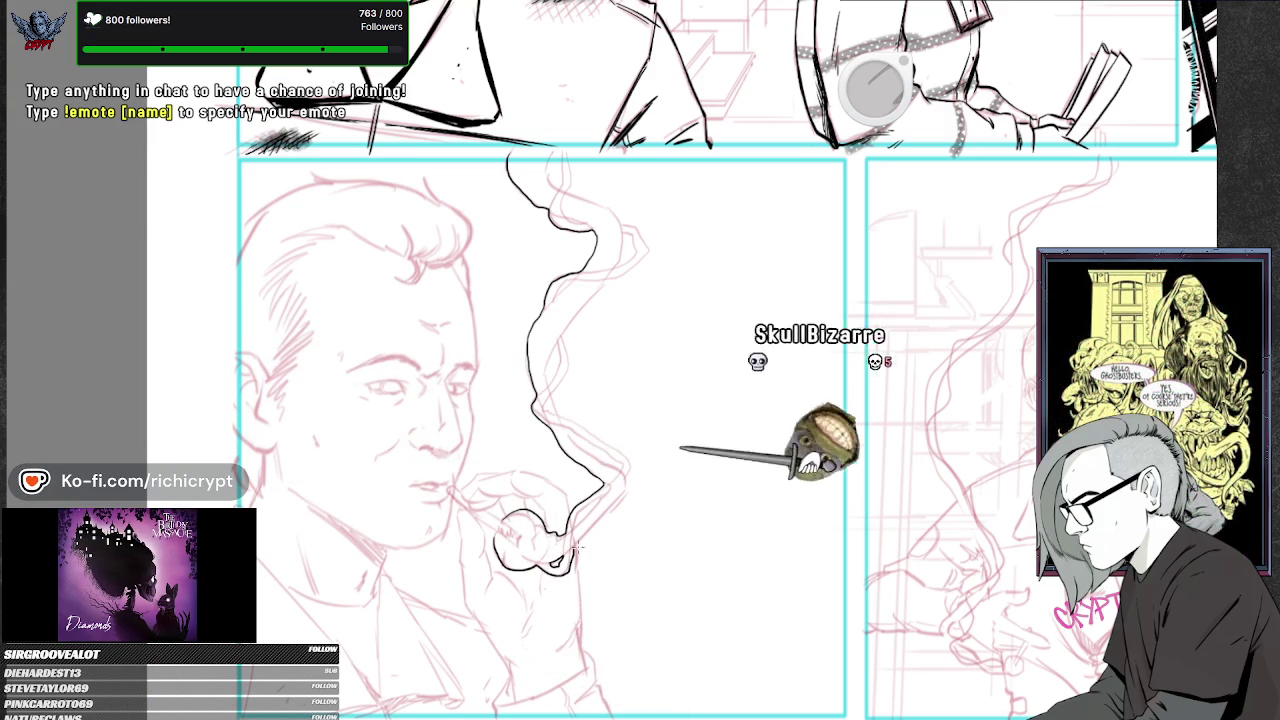
drag(578, 544, 613, 507)
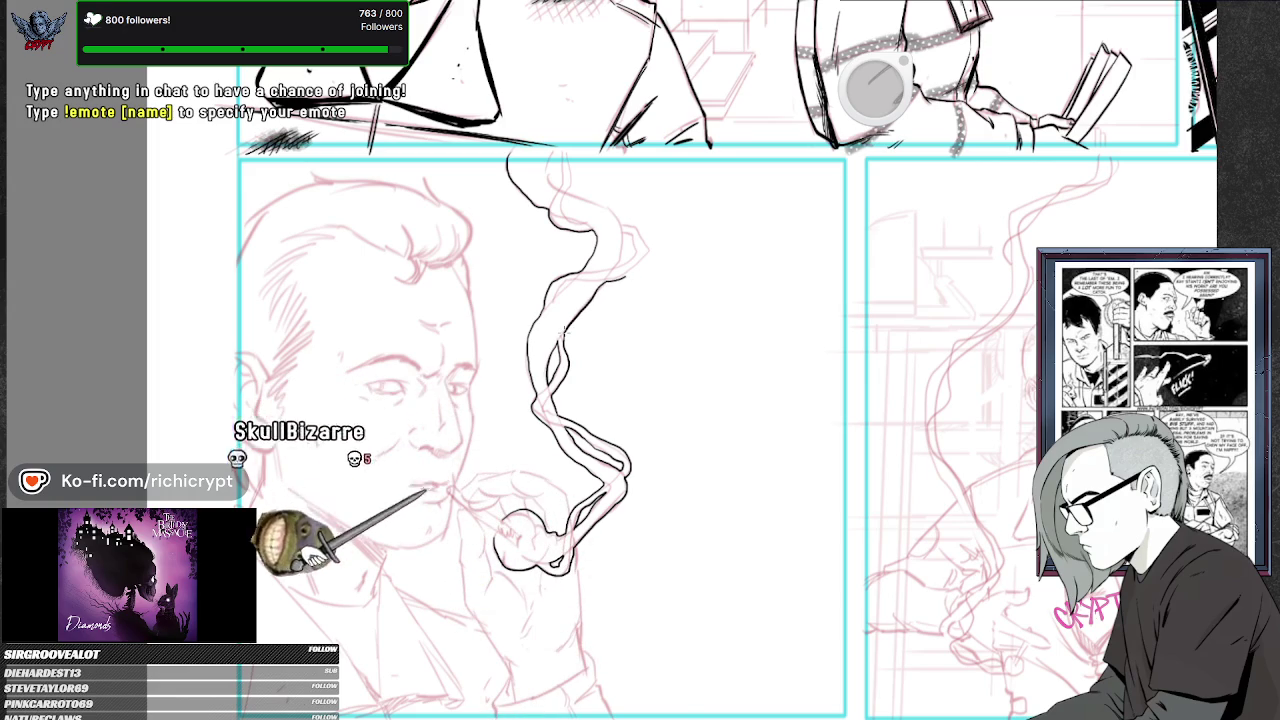
drag(627, 228, 598, 287)
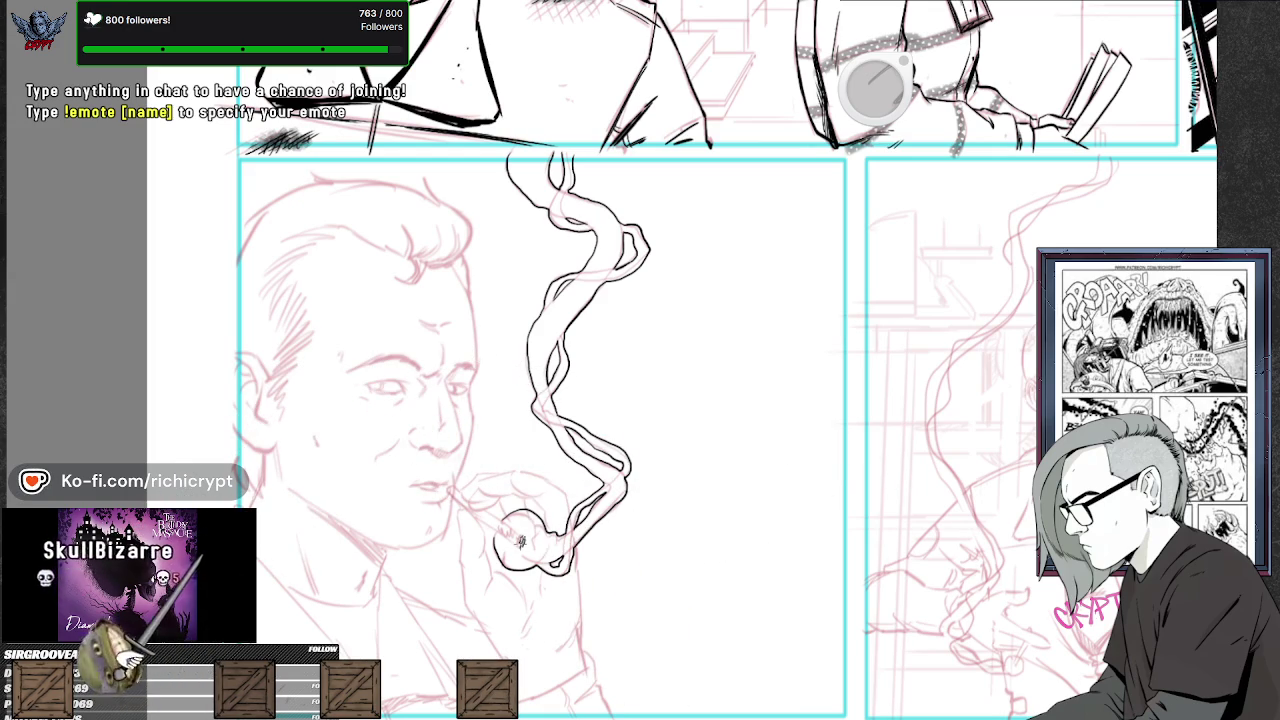
drag(635, 649, 717, 532)
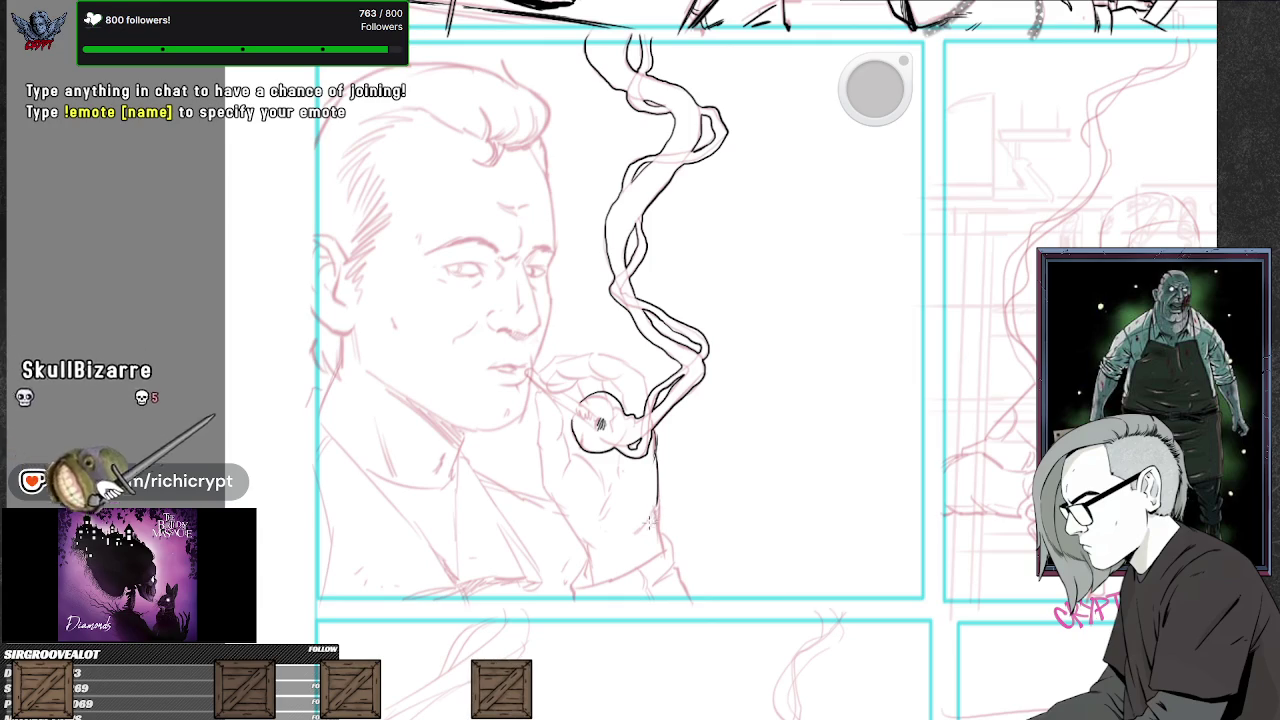
- Ink the smoking man's knuckles and the fingers cupped around the cigarette
drag(649, 505, 660, 547)
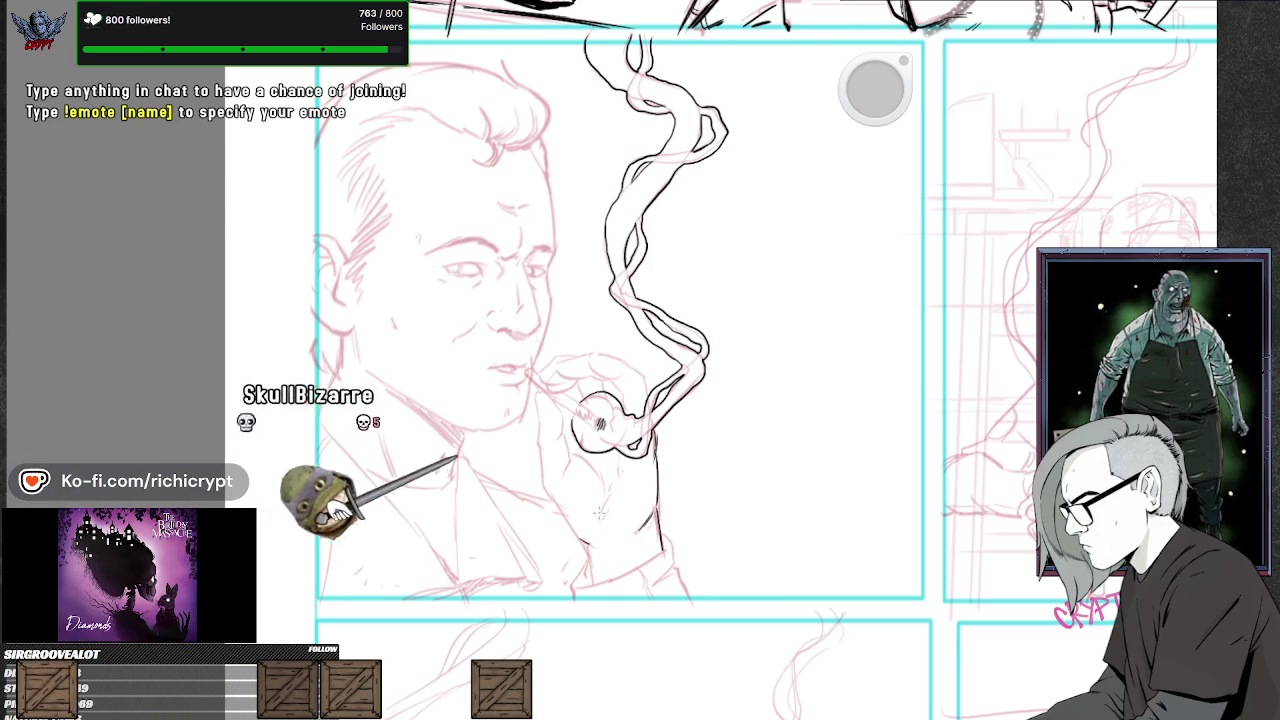
mouse_move(577, 456)
mouse_down()
mouse_move(596, 500)
mouse_move(628, 520)
mouse_up()
drag(615, 470, 645, 515)
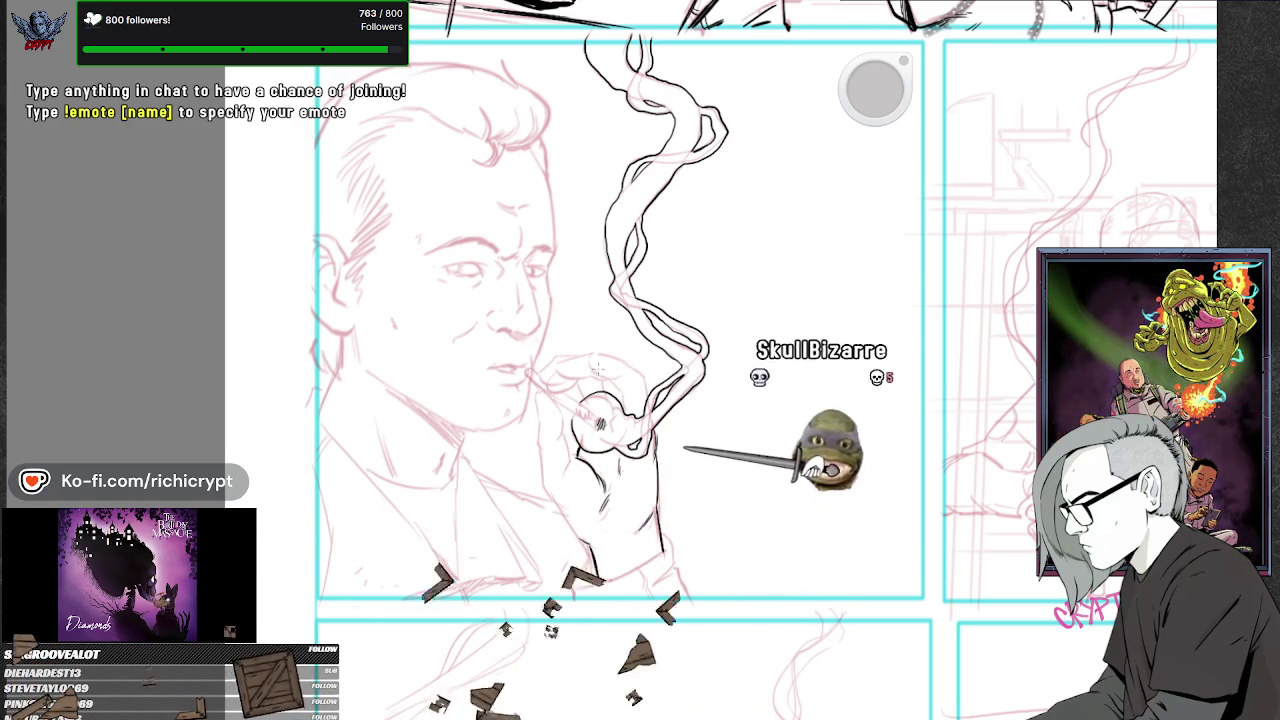
drag(593, 369, 621, 377)
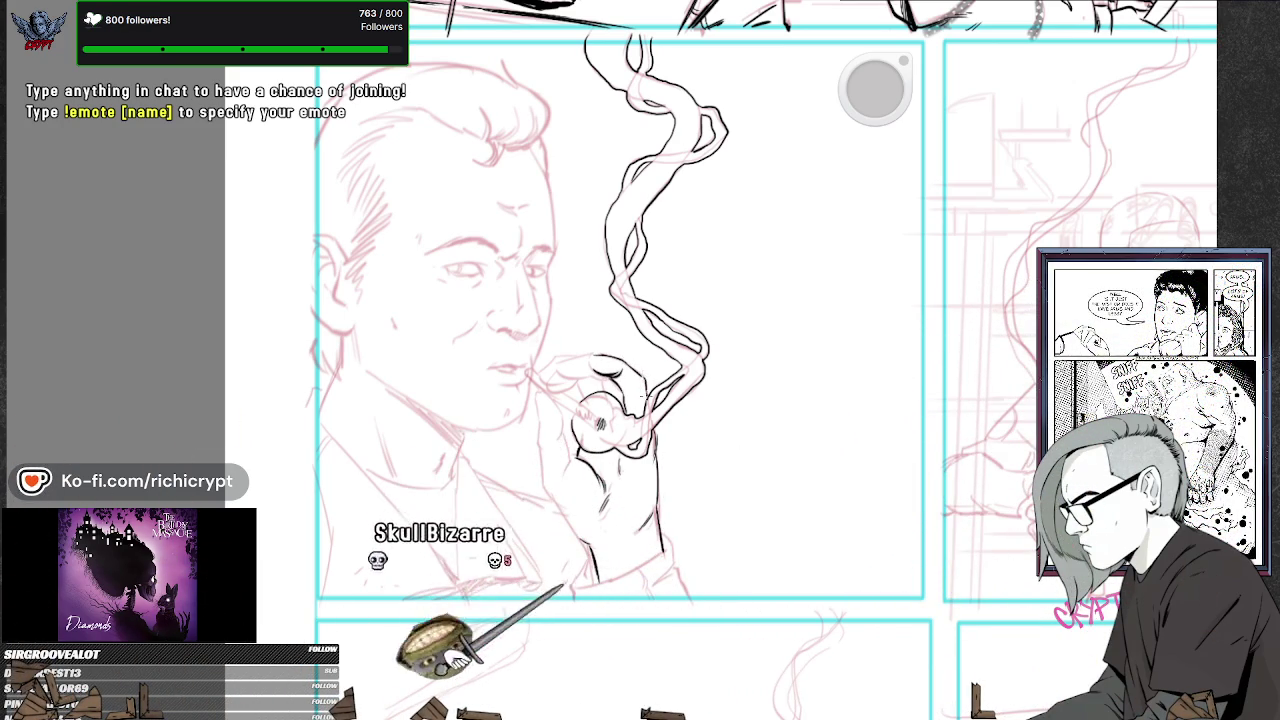
drag(592, 358, 624, 378)
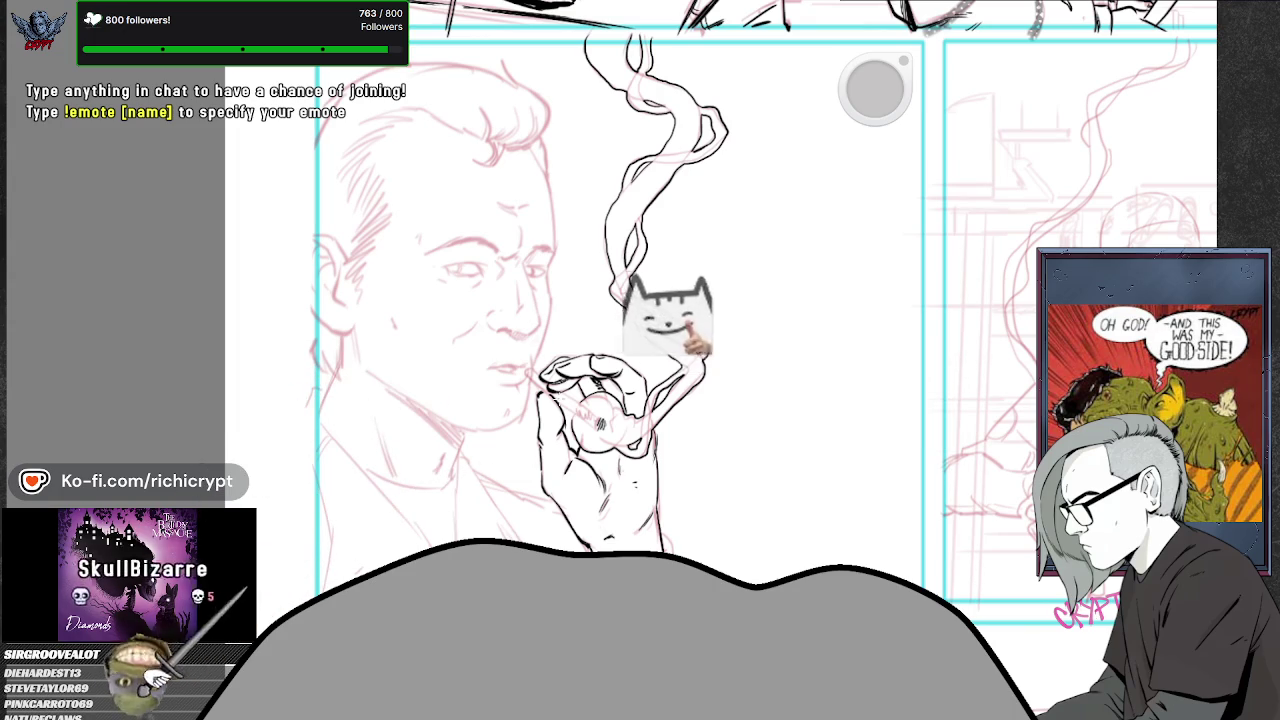
mouse_move(388, 373)
mouse_down()
mouse_move(483, 410)
mouse_move(386, 376)
mouse_up()
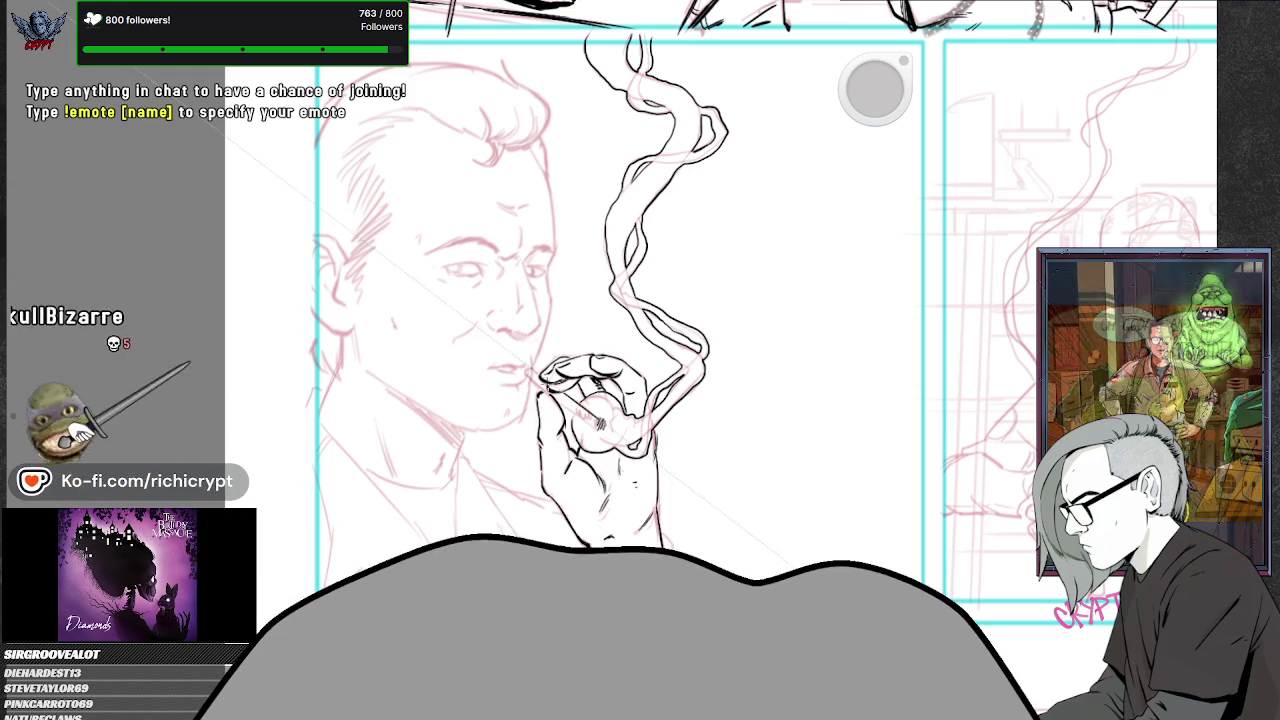
- Zoom out to view the whole page with the inked cigarette and shirt cuff
scroll(620, 400, down, 1)
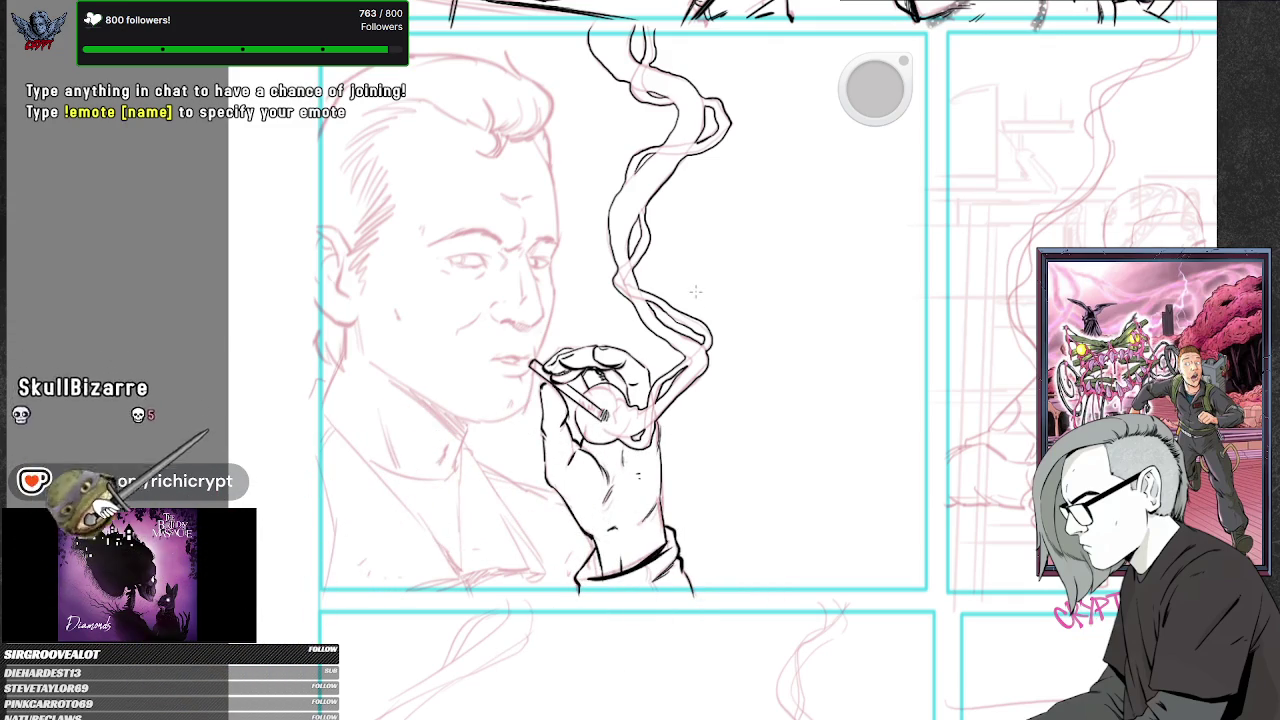
mouse_move(628, 377)
mouse_down()
mouse_move(665, 592)
mouse_move(586, 591)
mouse_up()
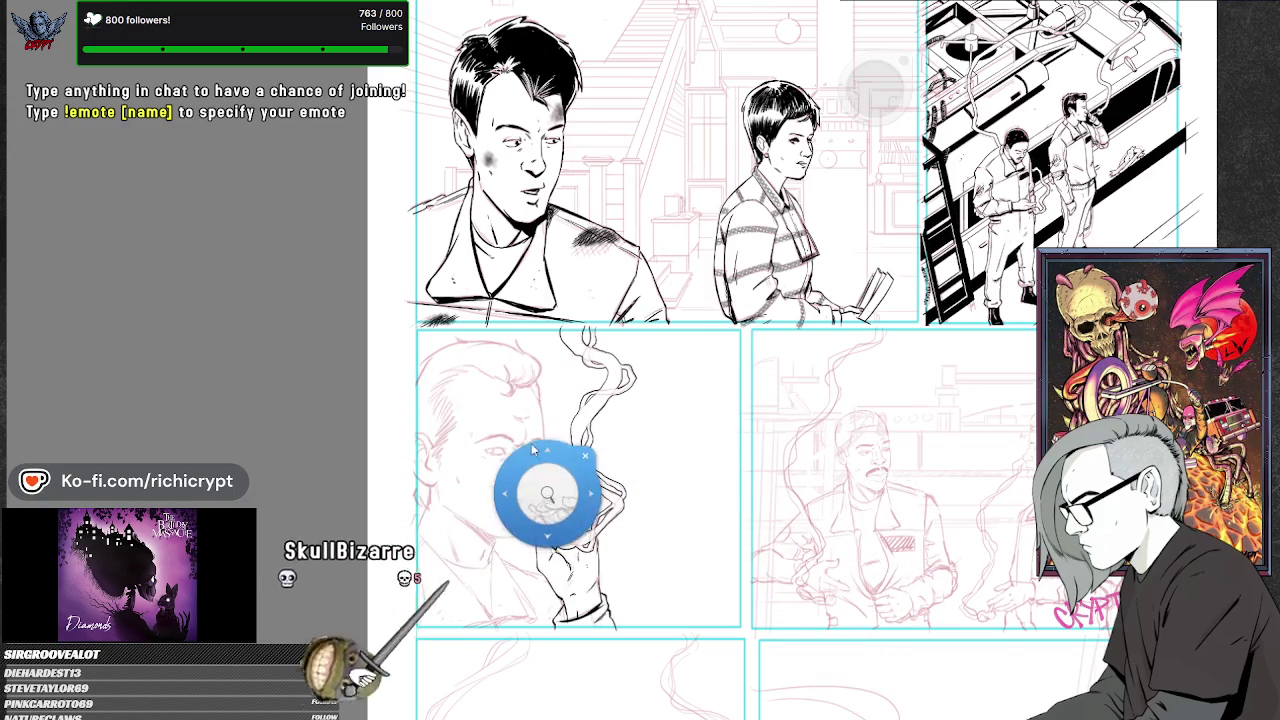
- Ink both eyebrows, the right eye, the nose bridge and the shadow under the nose
scroll(596, 443, up, 5)
drag(596, 443, 642, 451)
mouse_move(570, 396)
mouse_down()
mouse_move(648, 384)
mouse_move(663, 395)
mouse_up()
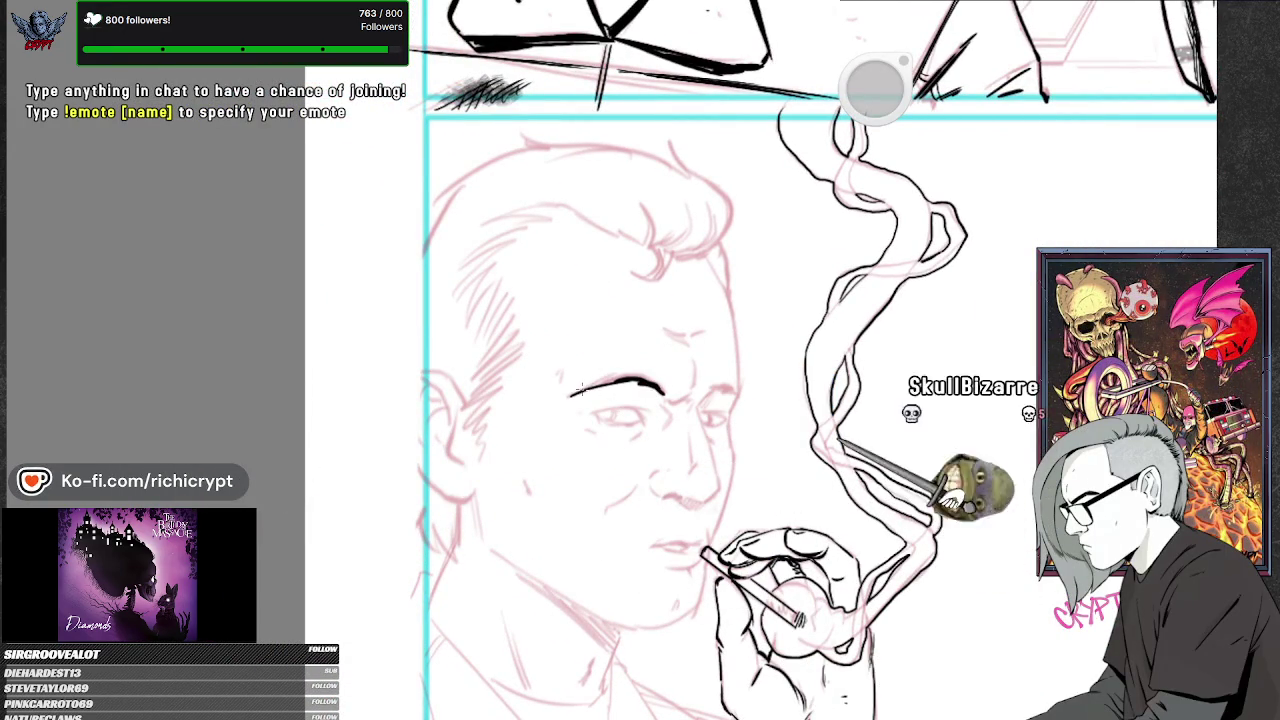
mouse_move(694, 368)
mouse_down()
mouse_move(696, 386)
mouse_move(733, 394)
mouse_up()
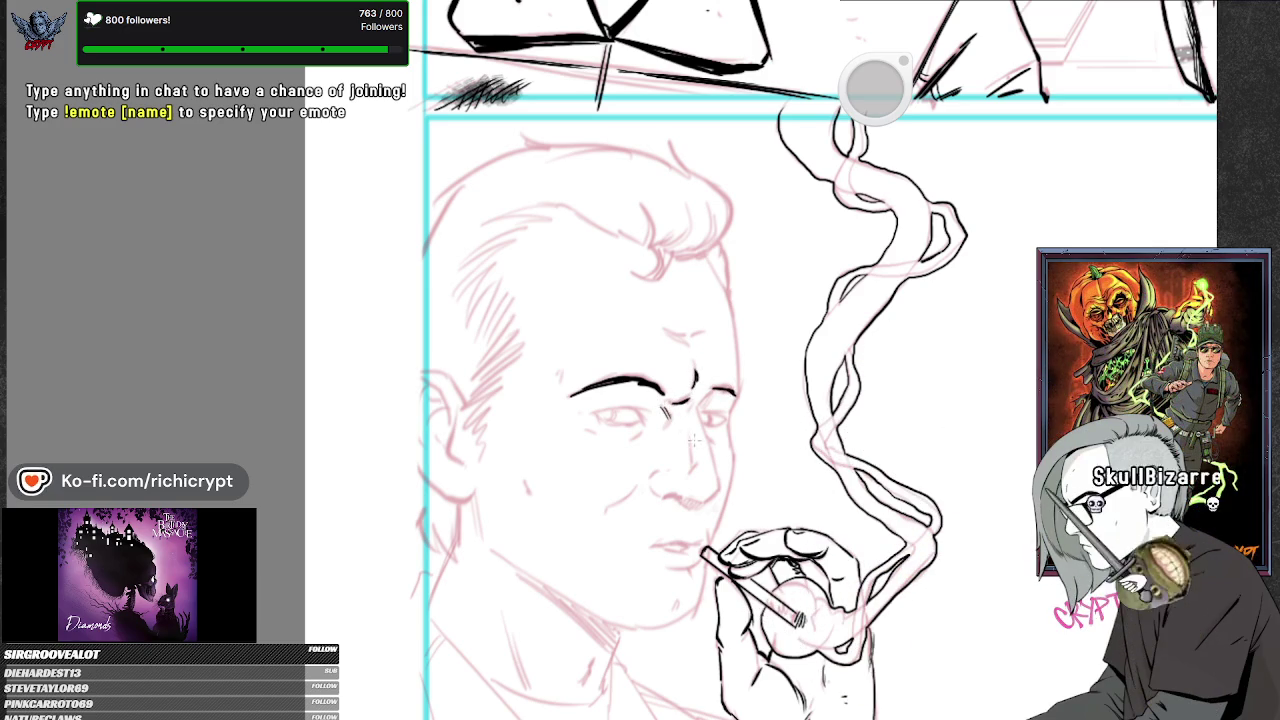
mouse_move(689, 440)
mouse_down()
mouse_move(690, 468)
mouse_move(666, 497)
mouse_up()
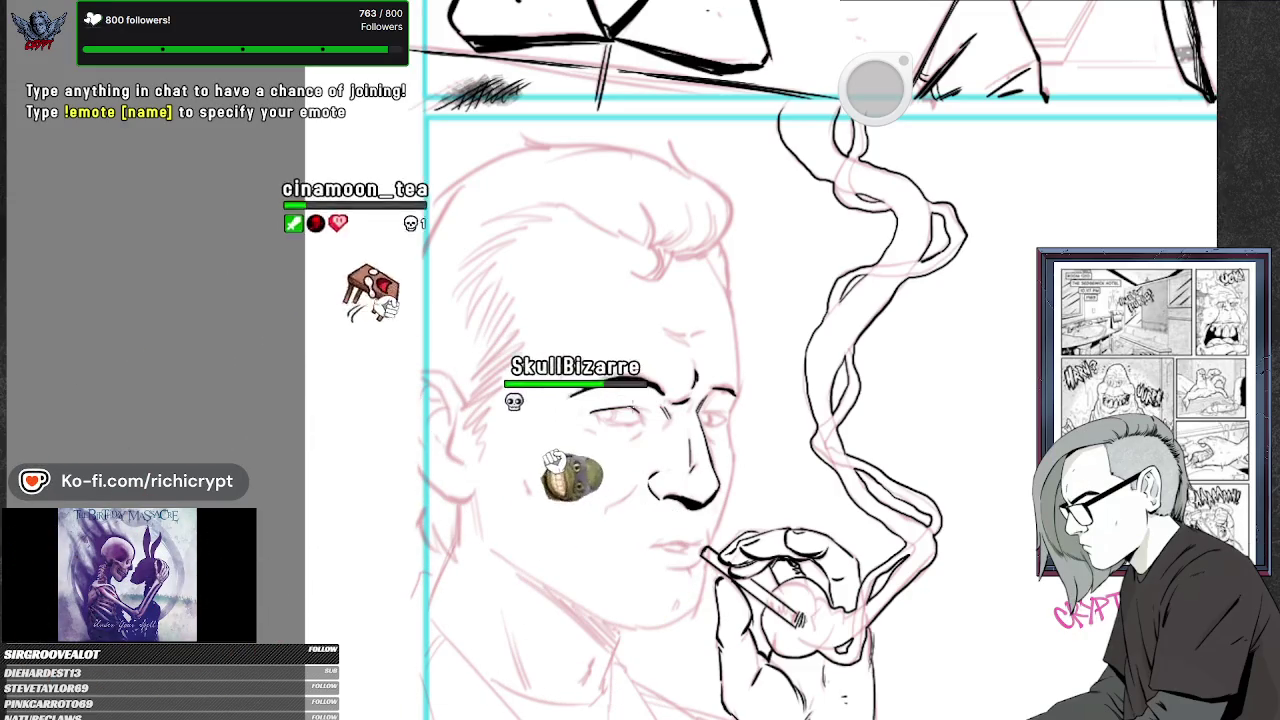
drag(650, 485, 715, 500)
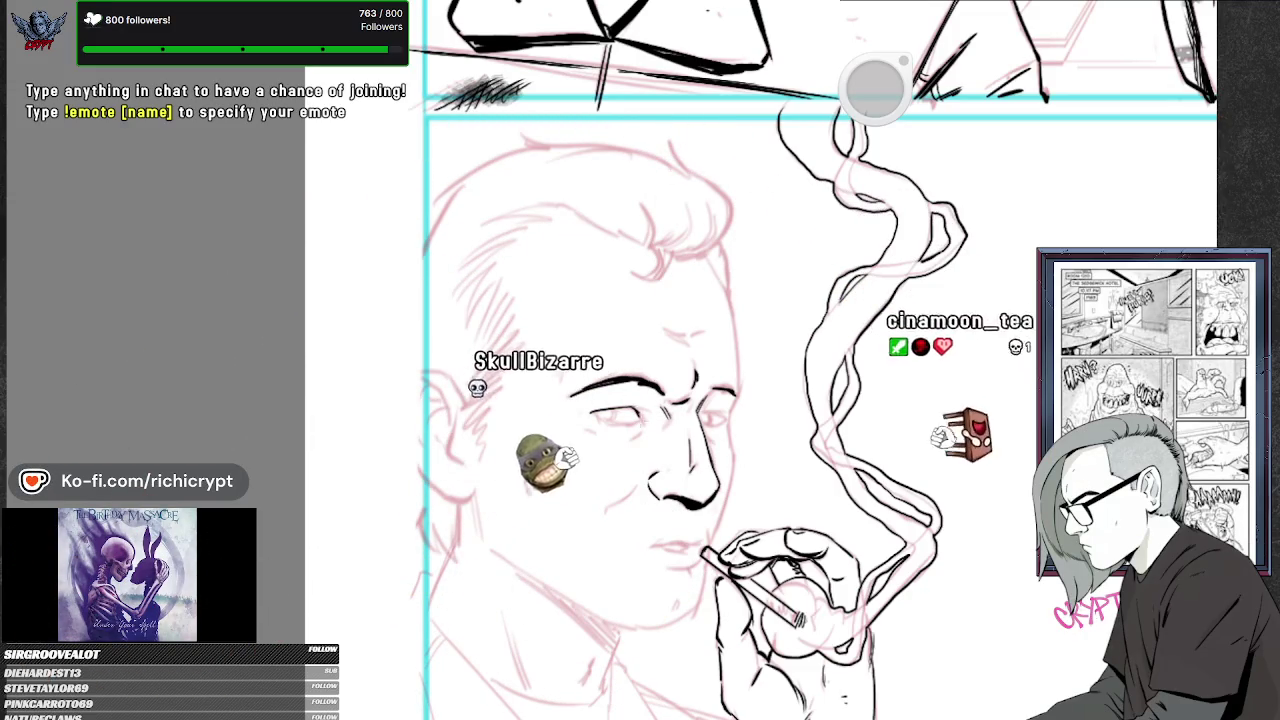